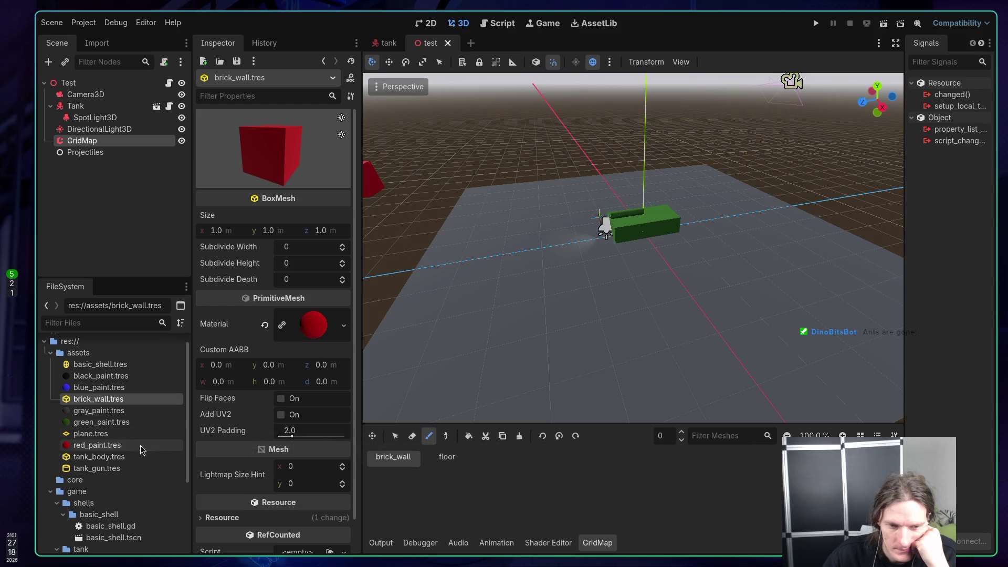
Step: Inspect the plane, brick_wall and red_paint resources and the test mesh library
click(95, 437)
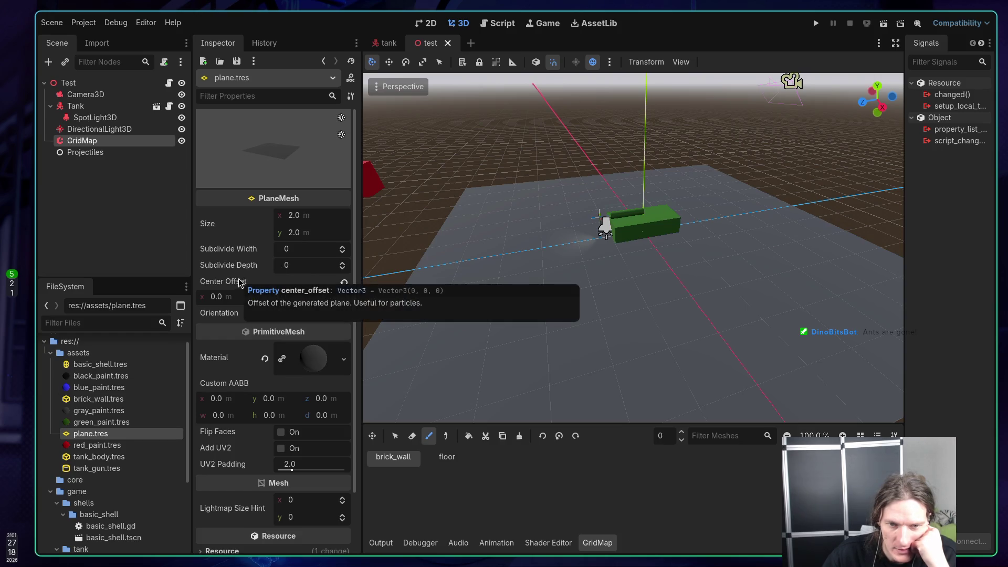
click(120, 401)
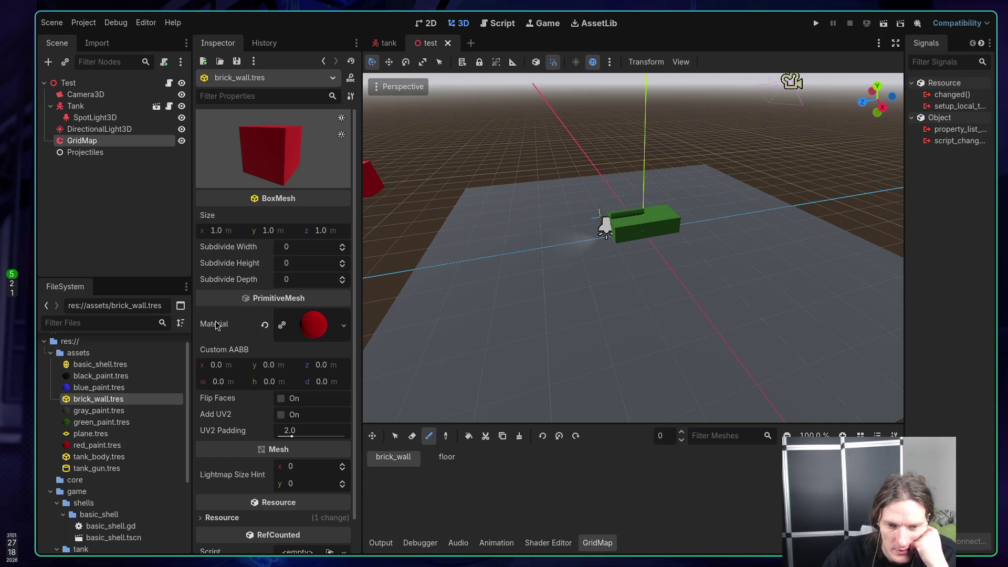
scroll(215, 322, down, 2)
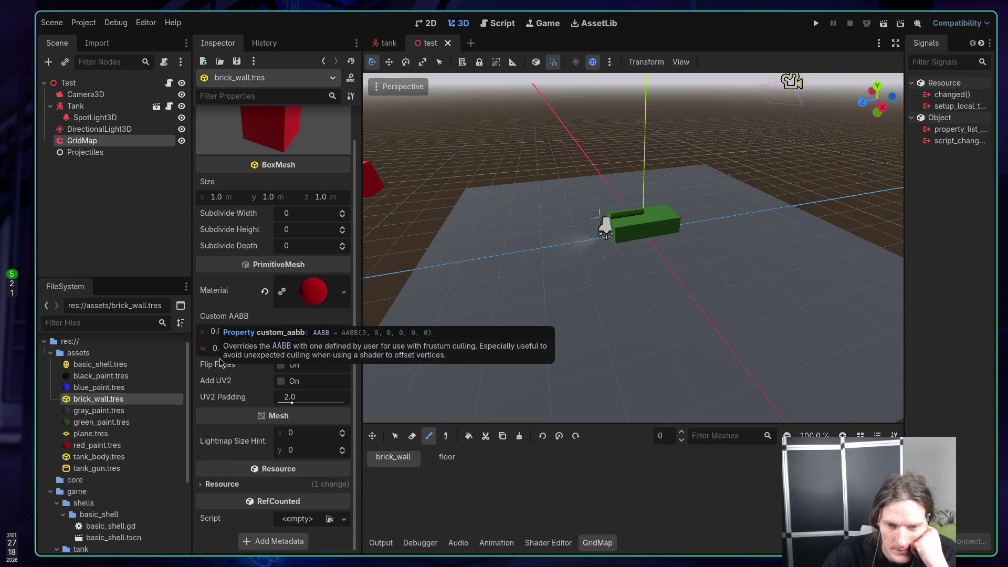
scroll(229, 400, up, 2)
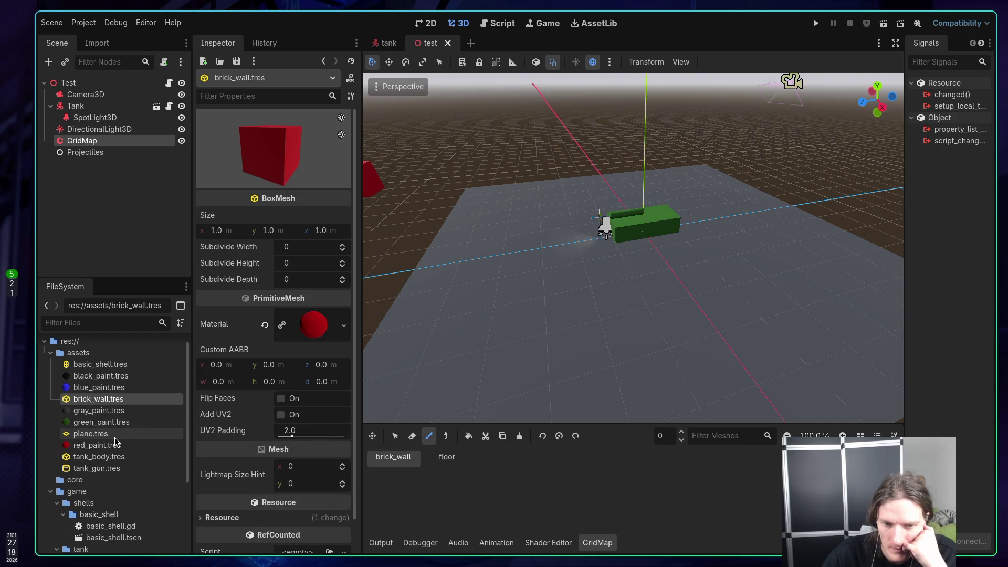
scroll(118, 440, down, 5)
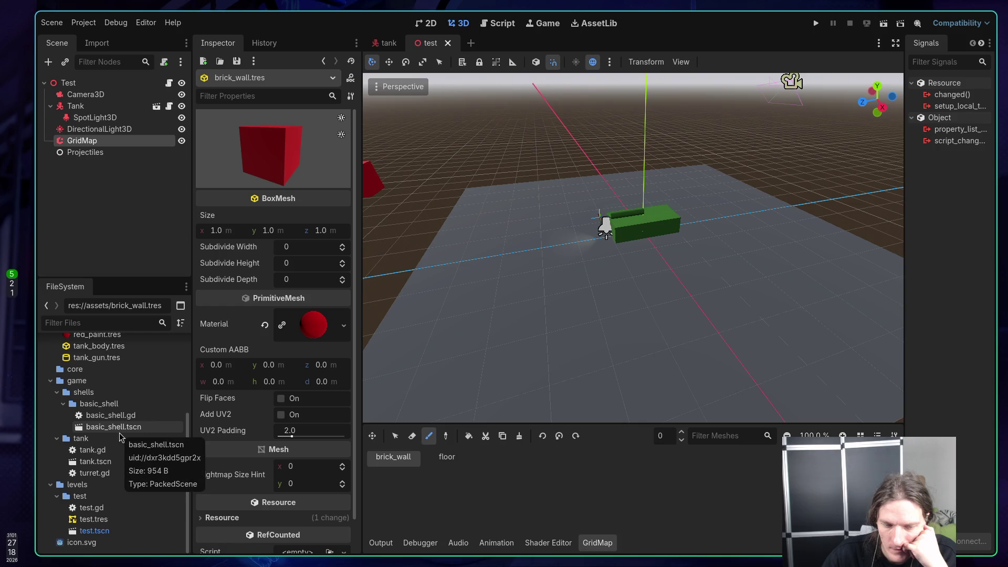
click(102, 521)
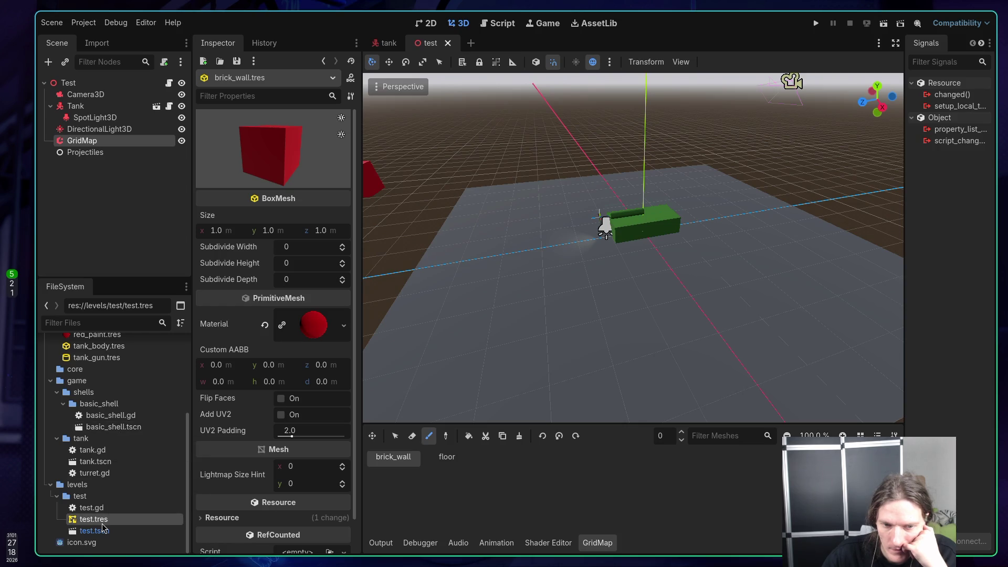
double_click(102, 523)
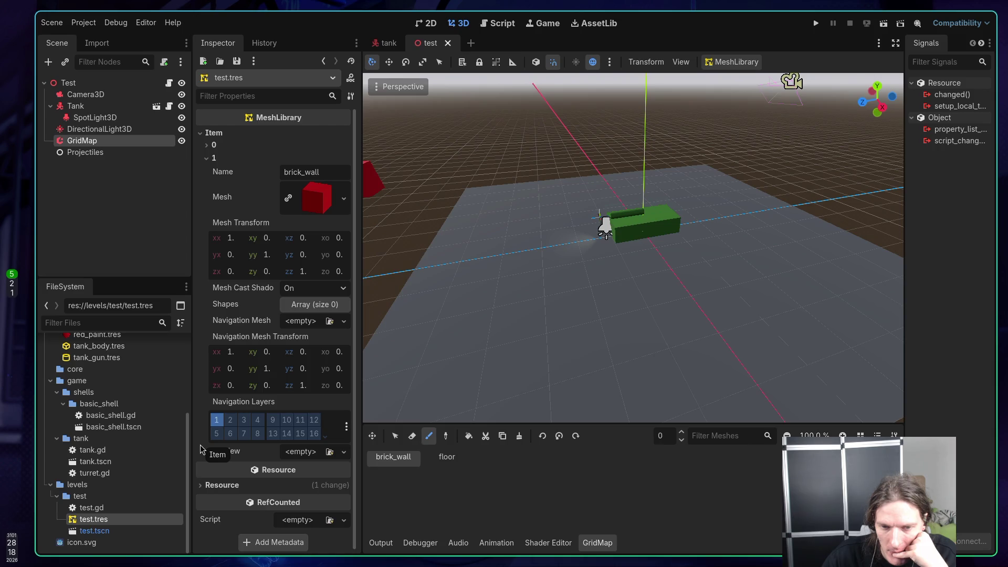
scroll(101, 404, up, 3)
click(97, 387)
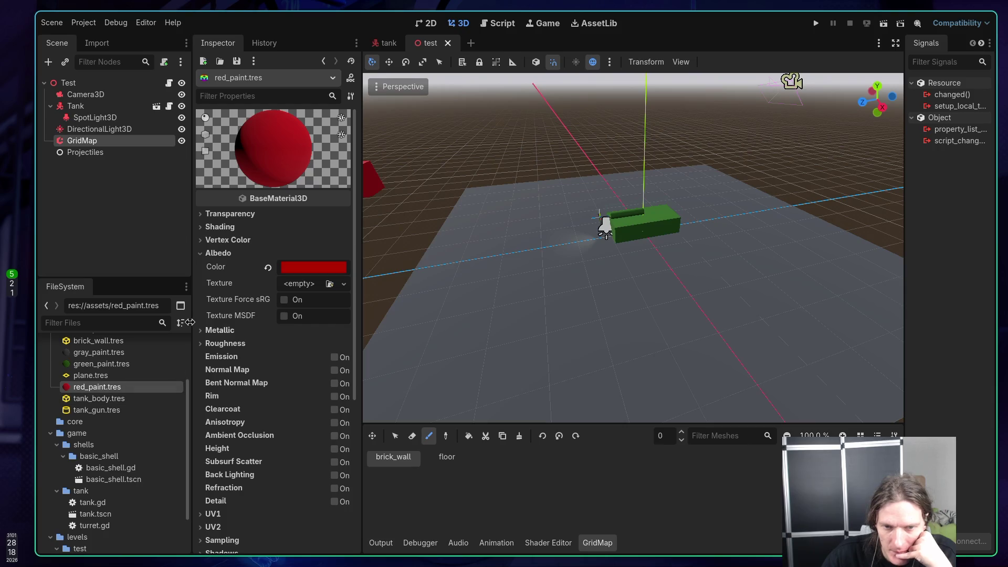
scroll(122, 372, up, 3)
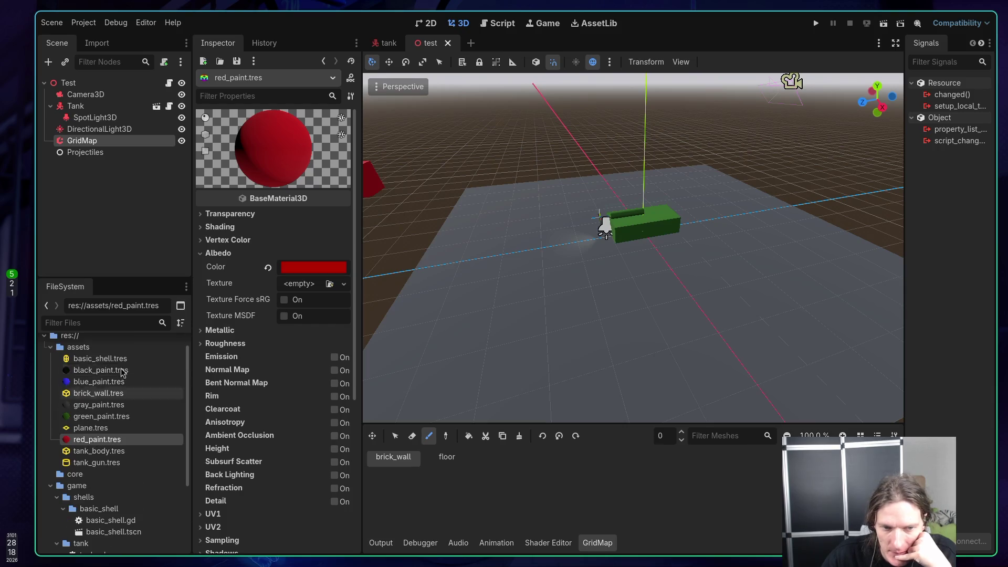
click(96, 393)
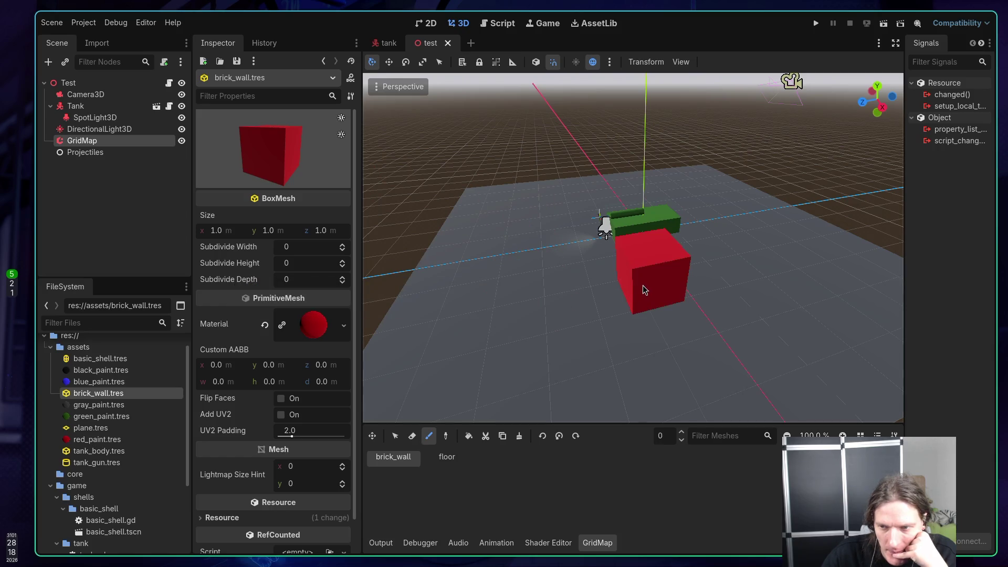
Step: Paint three brick_wall cubes beside the tank, then undo the placements
mouse_move(642, 285)
mouse_down()
mouse_move(621, 276)
mouse_move(723, 212)
mouse_up()
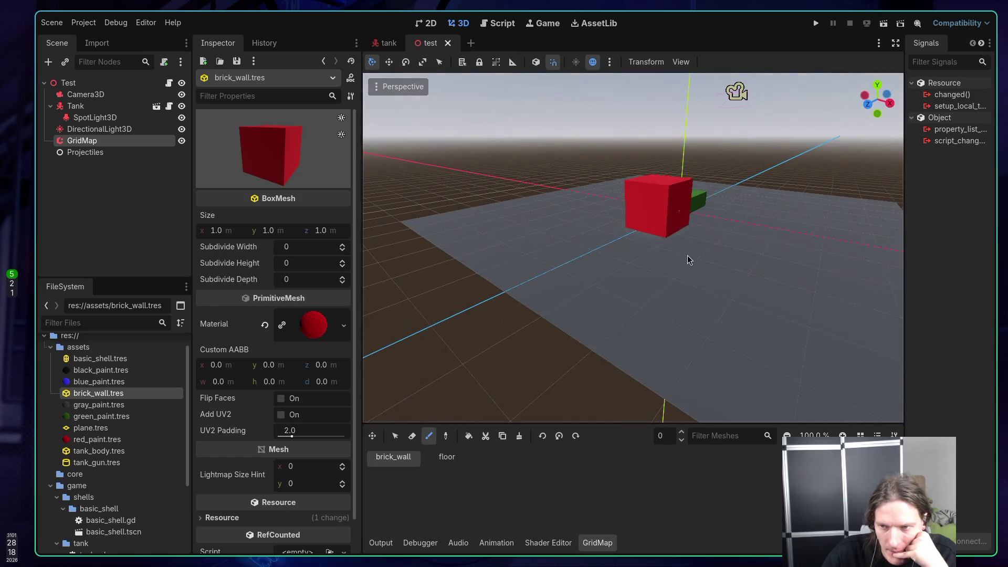
click(724, 212)
mouse_move(722, 213)
mouse_down()
mouse_move(697, 241)
mouse_move(614, 281)
mouse_up()
click(614, 281)
mouse_move(684, 284)
mouse_down()
mouse_move(572, 266)
mouse_move(536, 213)
mouse_up()
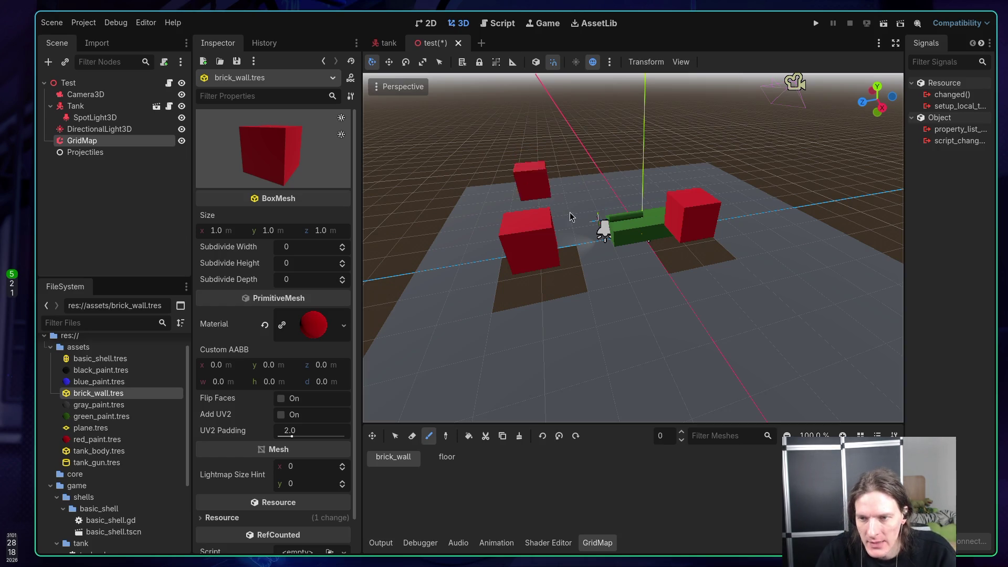
key(ctrl+z)
key(ctrl+z)
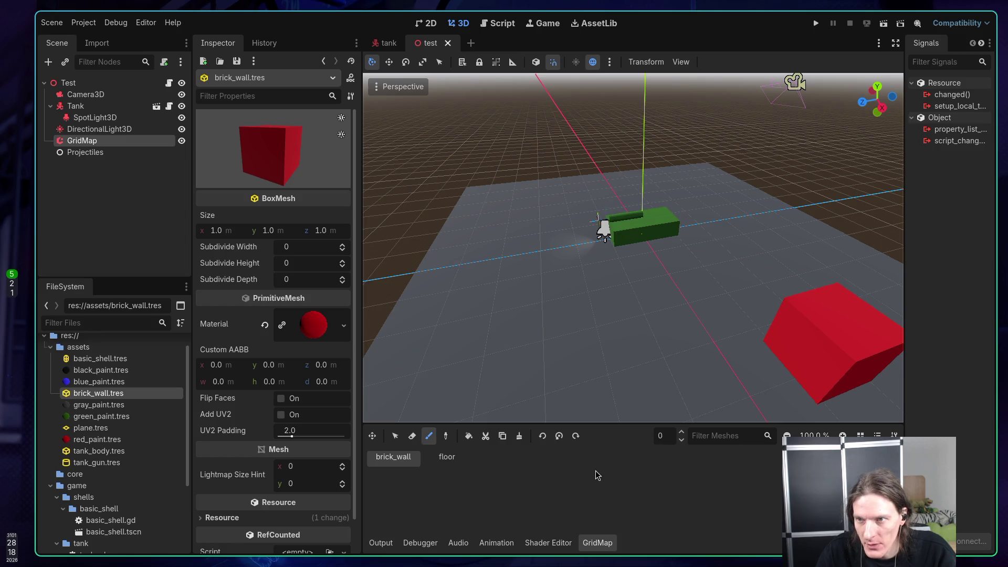
Step: Try GridMap floor levels 1 and -1, then return the floor to 0
click(681, 431)
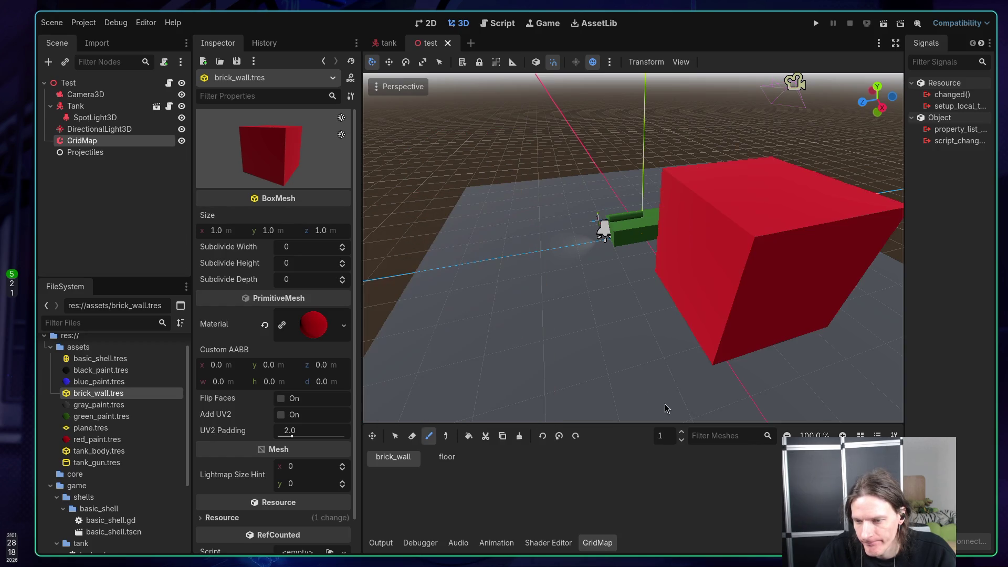
click(681, 441)
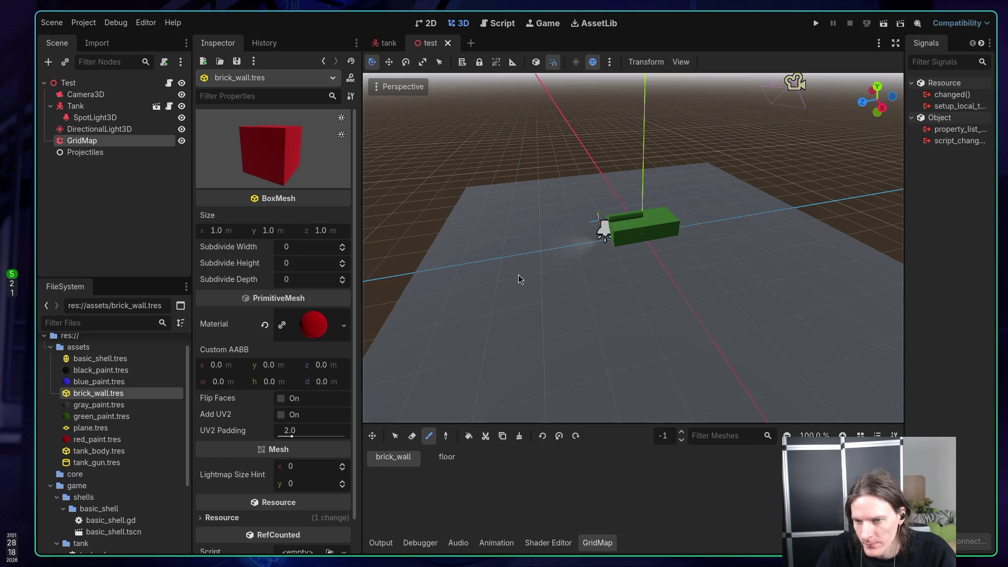
click(682, 432)
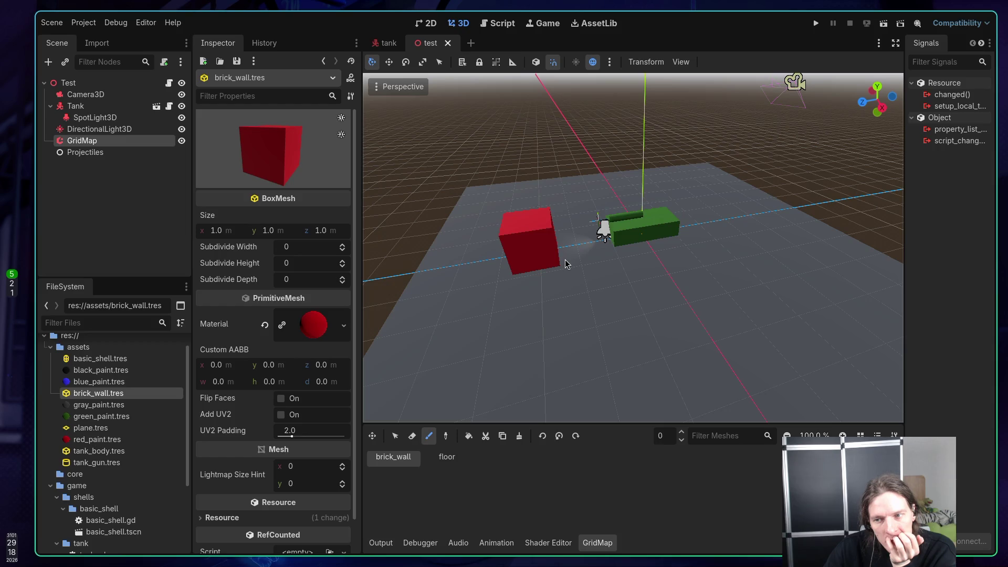
scroll(582, 301, up, 3)
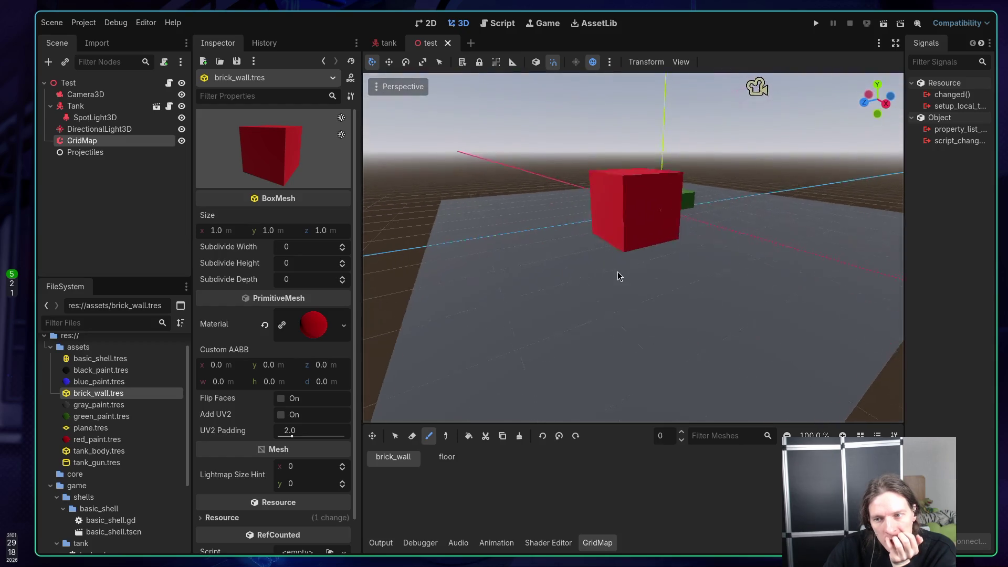
scroll(630, 257, up, 5)
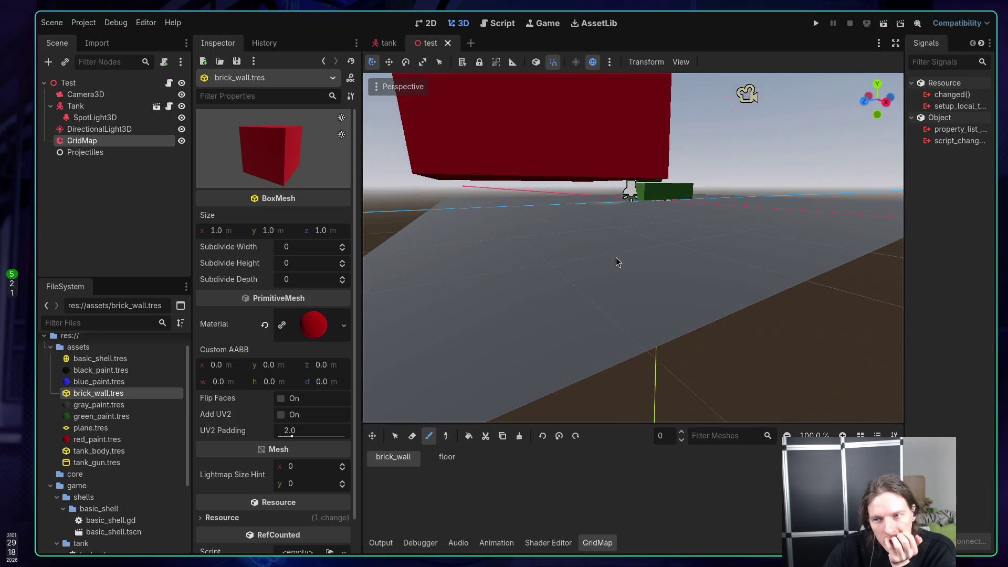
scroll(615, 260, down, 5)
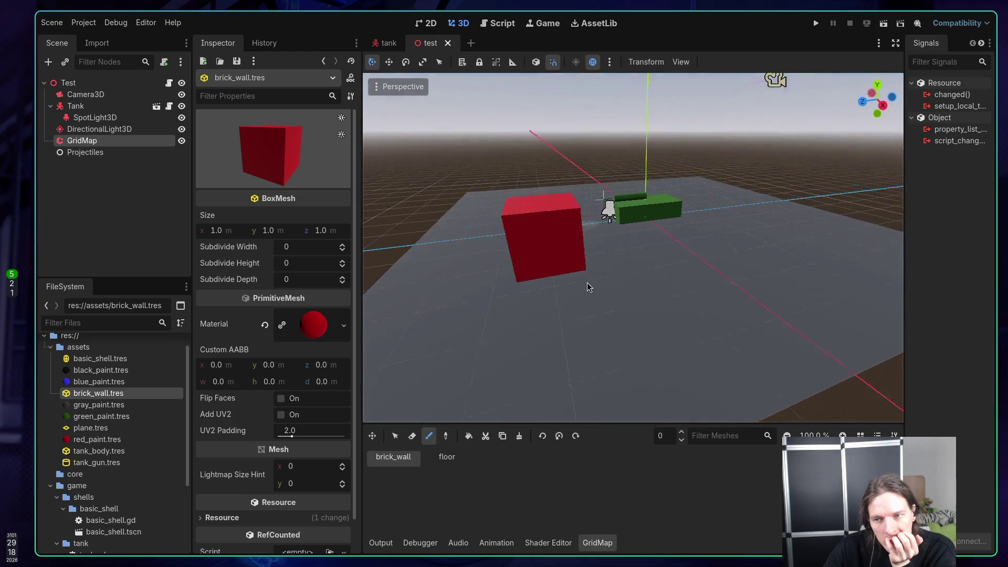
scroll(565, 291, left, 5)
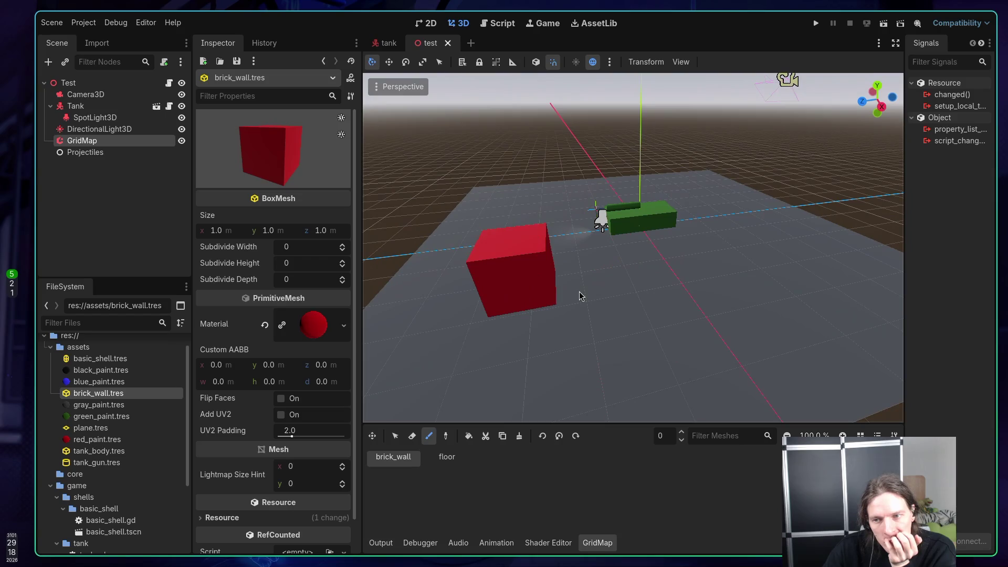
scroll(579, 295, right, 5)
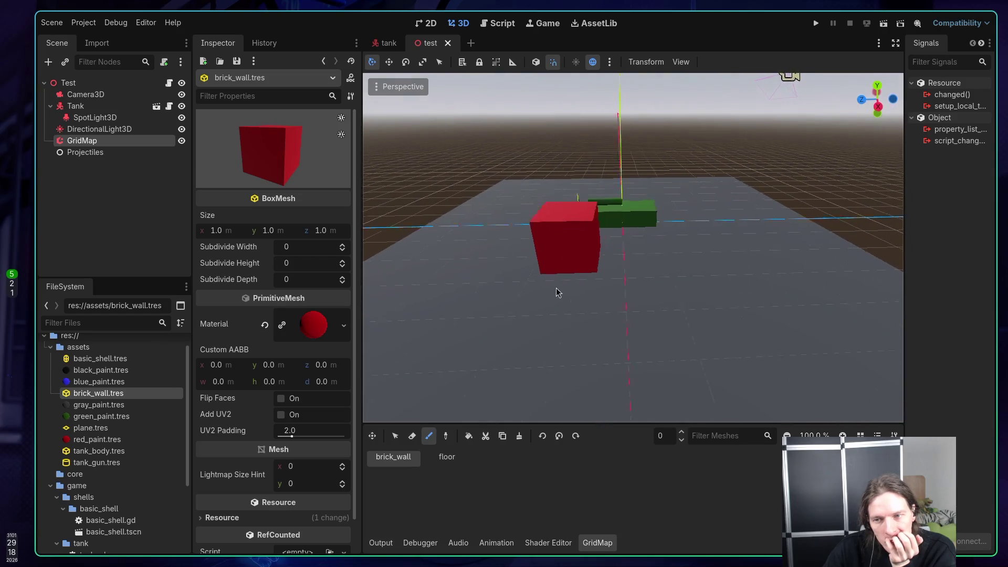
scroll(625, 294, down, 3)
scroll(604, 290, right, 5)
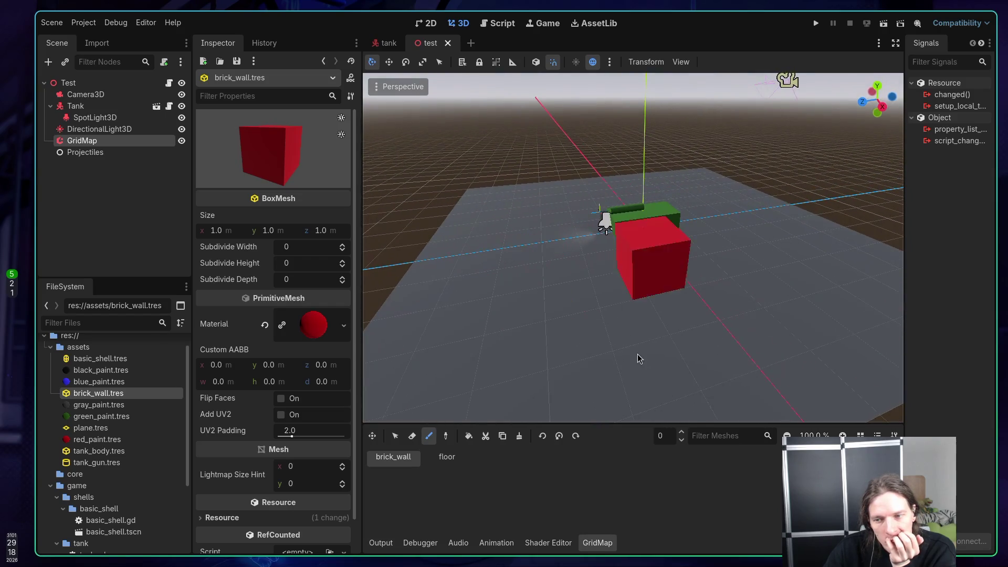
scroll(651, 383, up, 3)
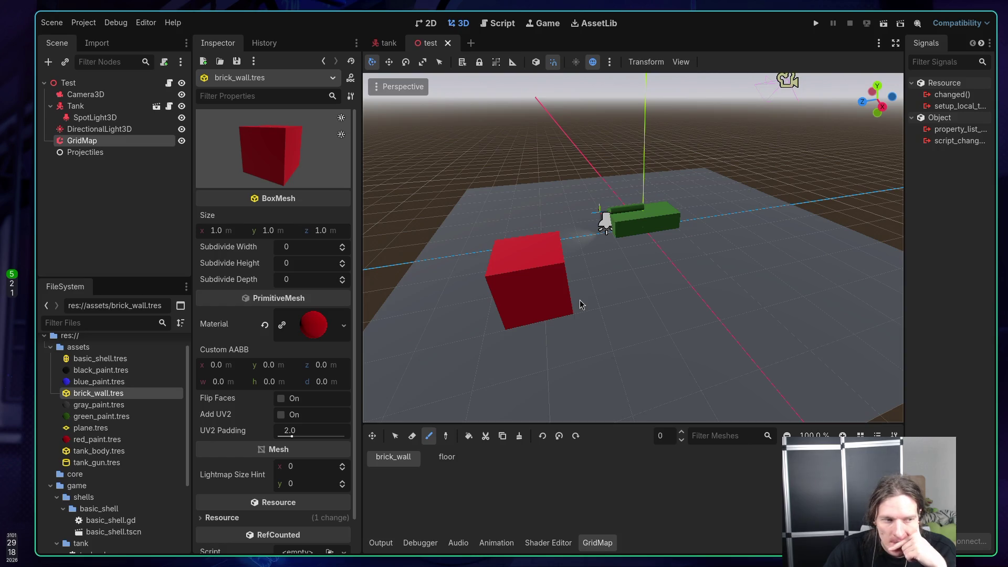
Step: At floor level 1, paint brick_wall cubes around the tank and undo a stray Custom AABB change
click(682, 433)
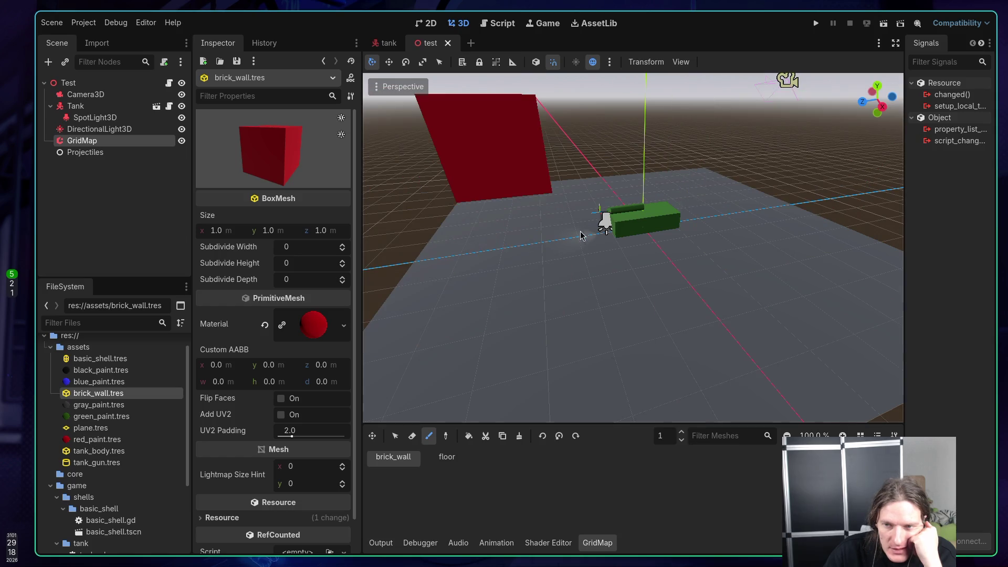
mouse_move(675, 232)
mouse_down()
mouse_move(630, 229)
mouse_move(771, 219)
mouse_move(604, 257)
mouse_move(591, 250)
mouse_up()
scroll(578, 268, down, 2)
click(552, 205)
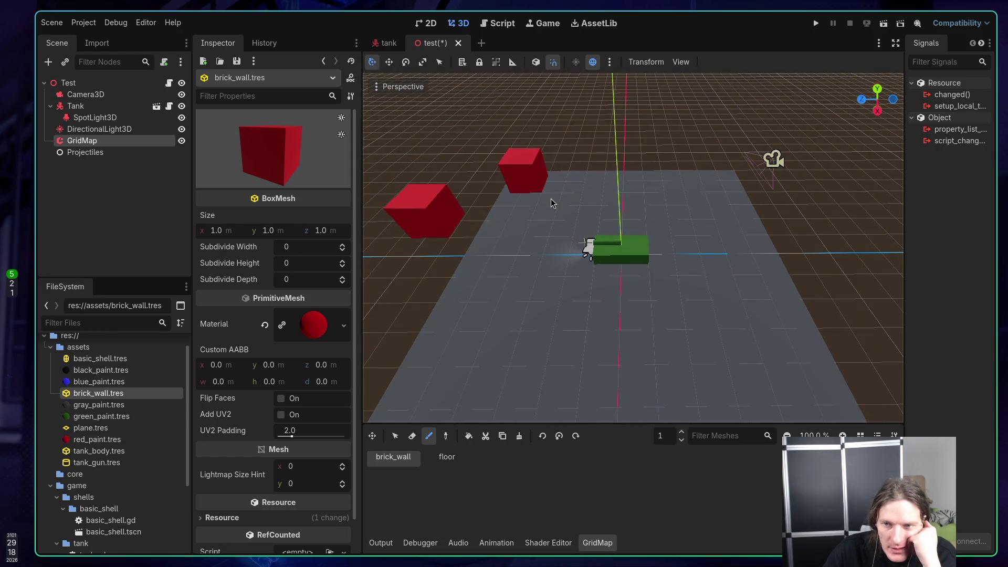
click(700, 257)
mouse_move(603, 270)
mouse_down()
mouse_move(639, 247)
mouse_move(574, 253)
mouse_up()
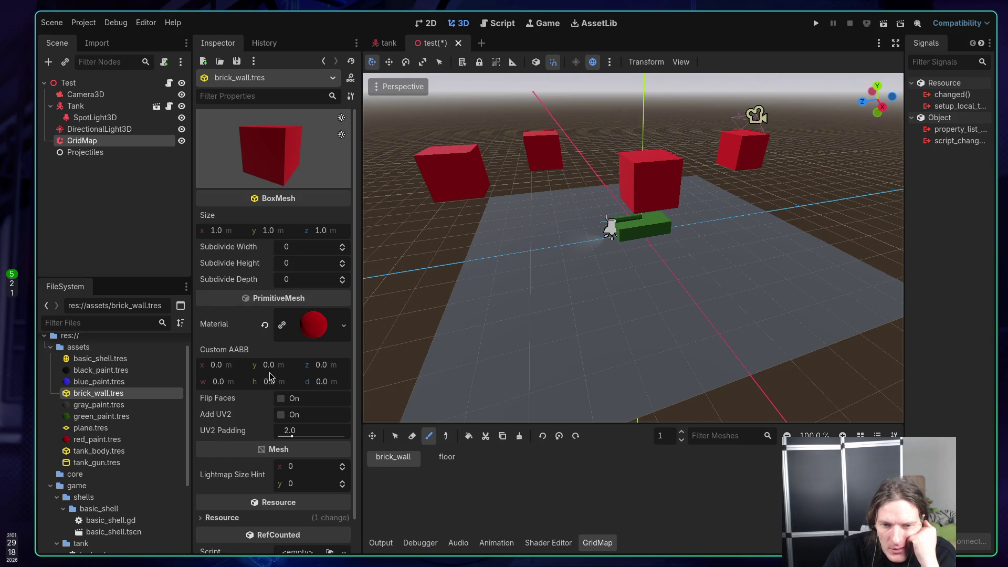
drag(269, 366, 294, 366)
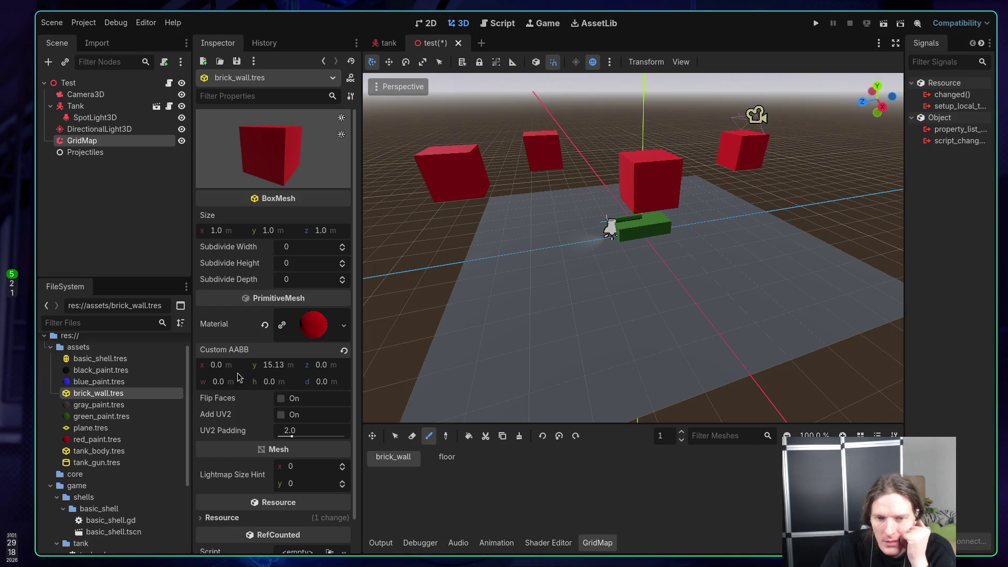
key(ctrl+z)
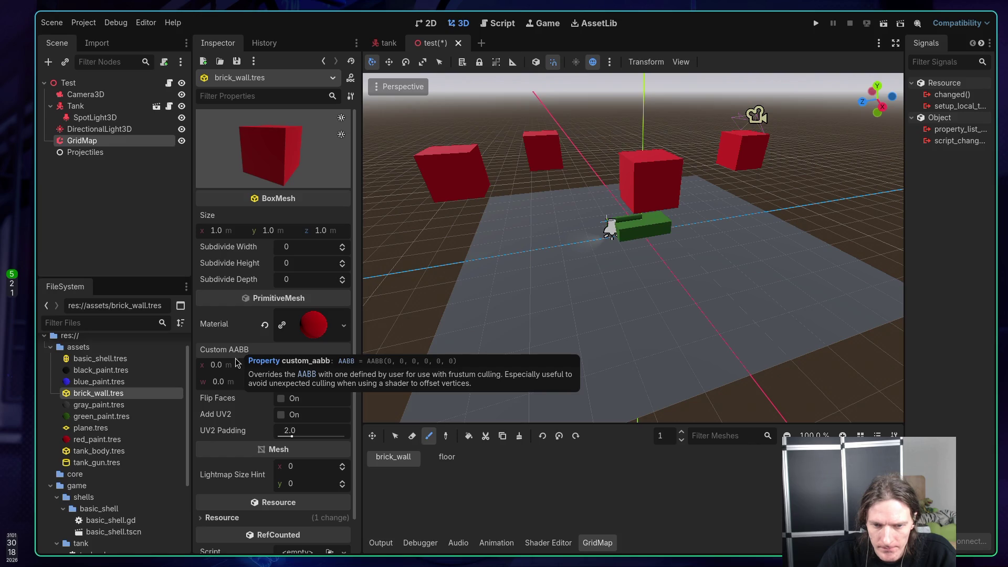
Step: Select the GridMap node in the Scene dock to show its test.tres mesh library
scroll(221, 434, down, 1)
scroll(221, 434, up, 1)
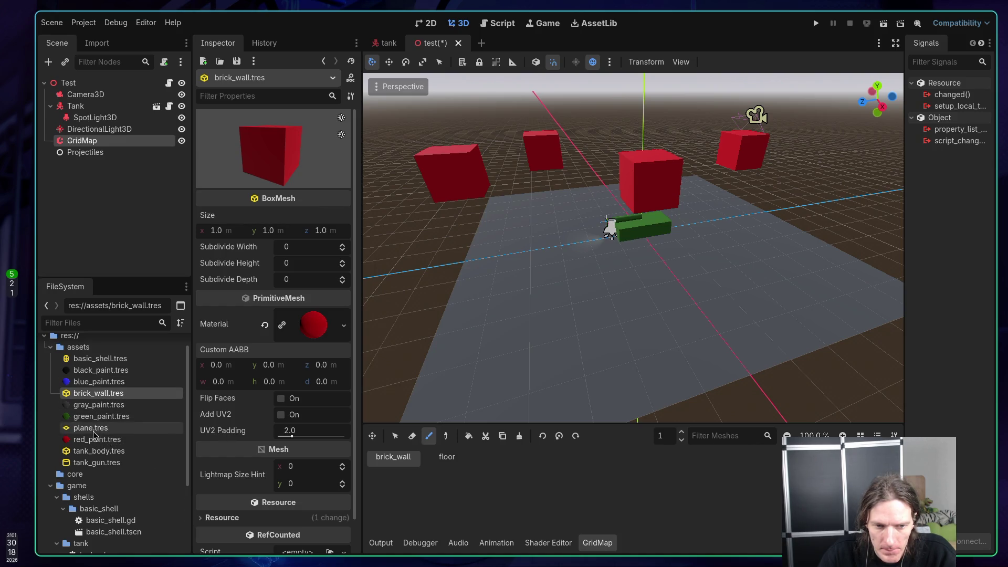
key(Up)
key(Up)
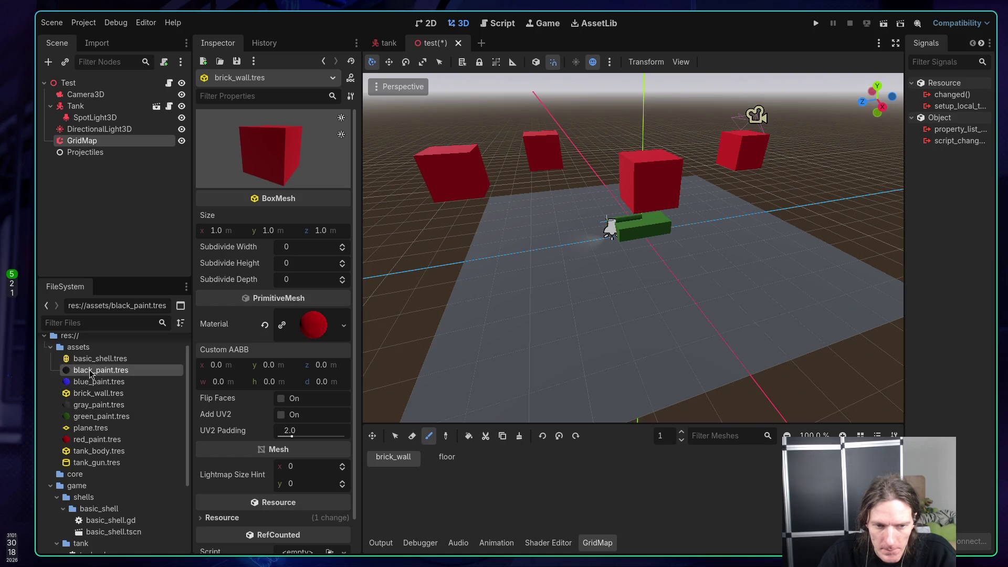
key(Down)
key(Down)
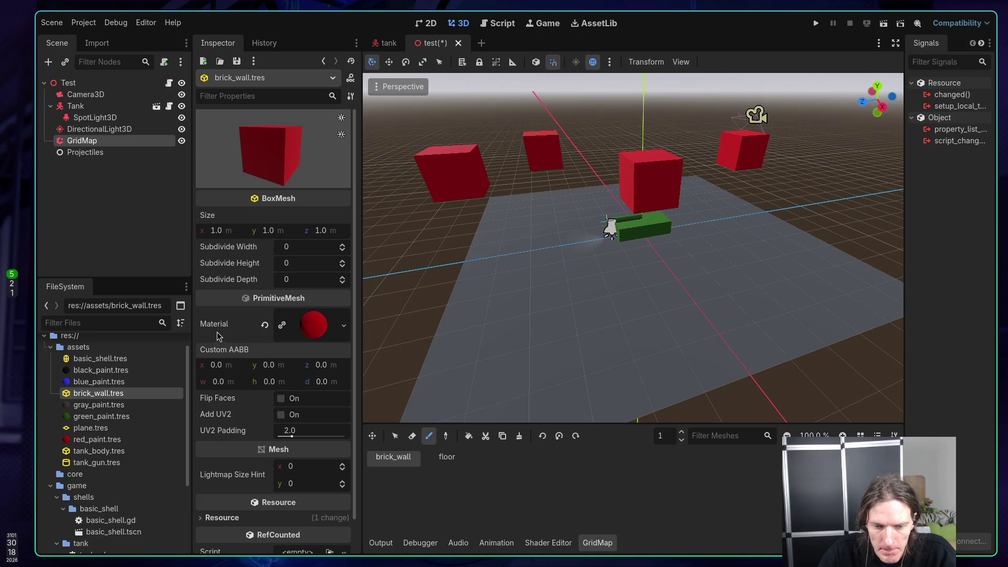
scroll(217, 336, down, 2)
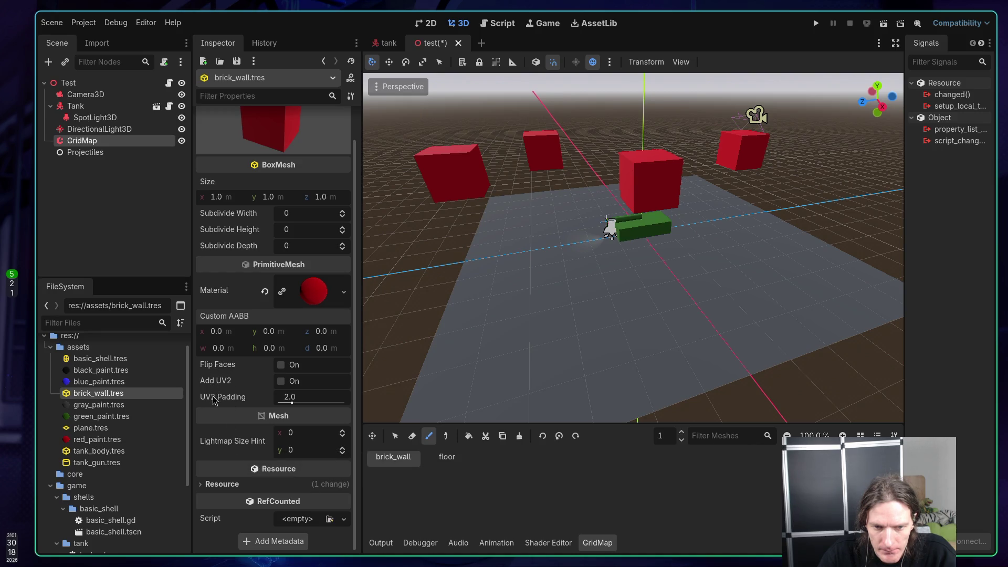
scroll(213, 400, up, 2)
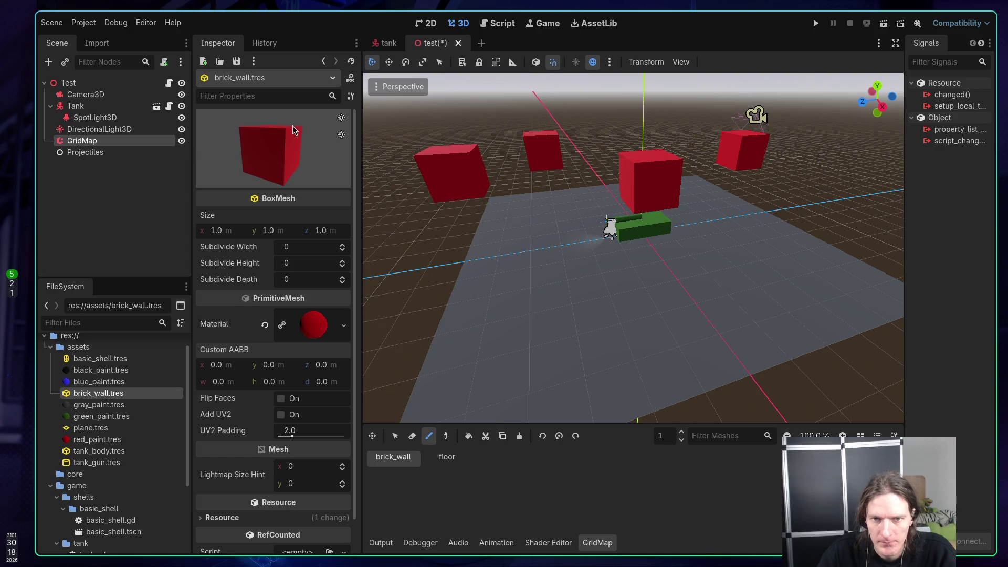
click(89, 141)
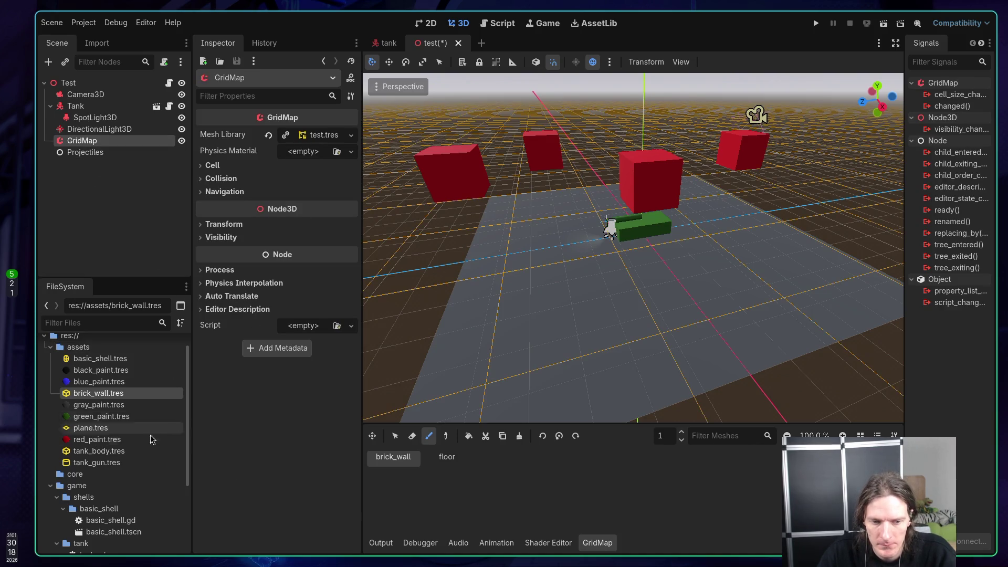
Step: Open test.tres and try stretching the brick_wall Mesh Transform, undoing the stretch
scroll(112, 481, down, 5)
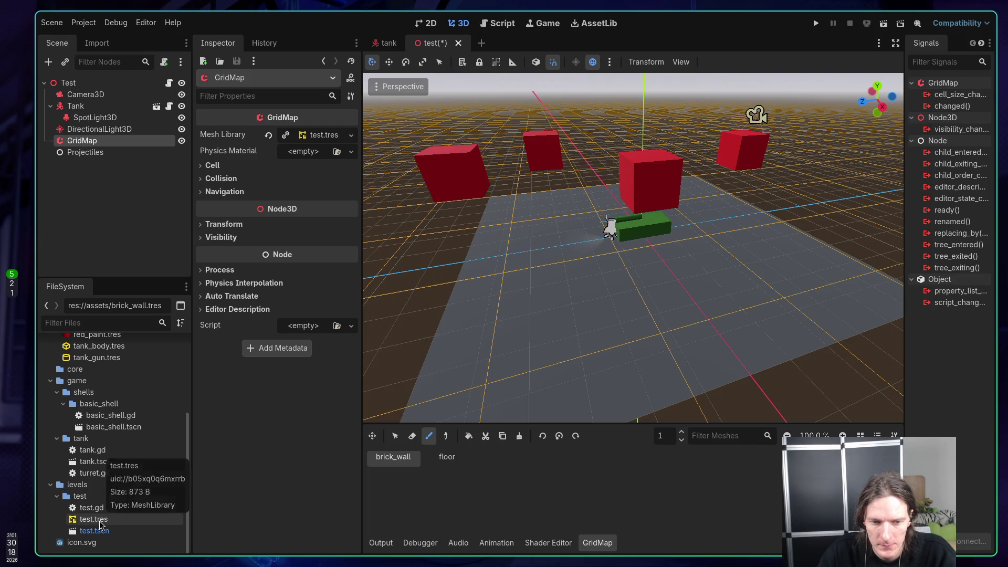
click(94, 519)
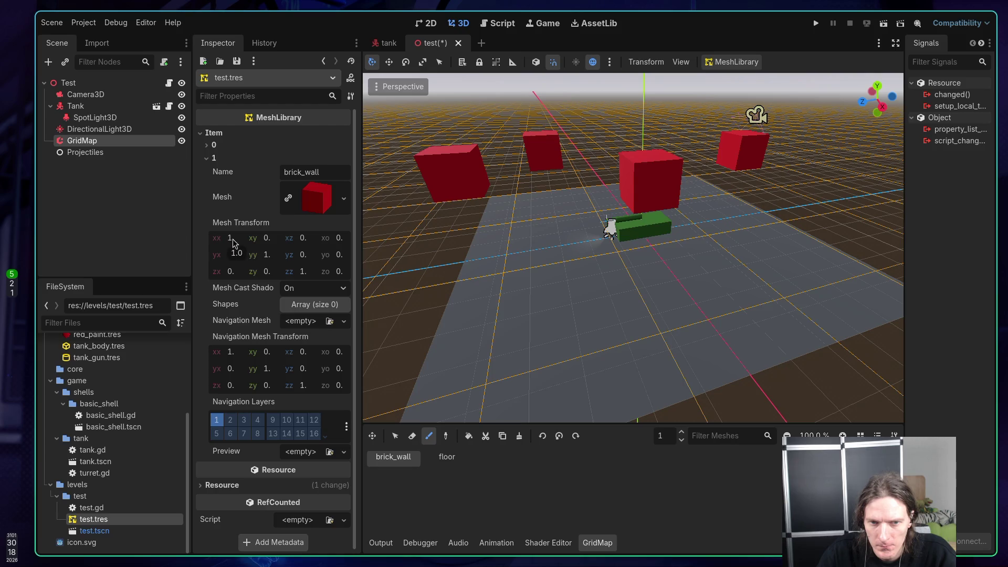
mouse_move(233, 243)
mouse_down()
mouse_move(252, 242)
mouse_move(233, 242)
mouse_up()
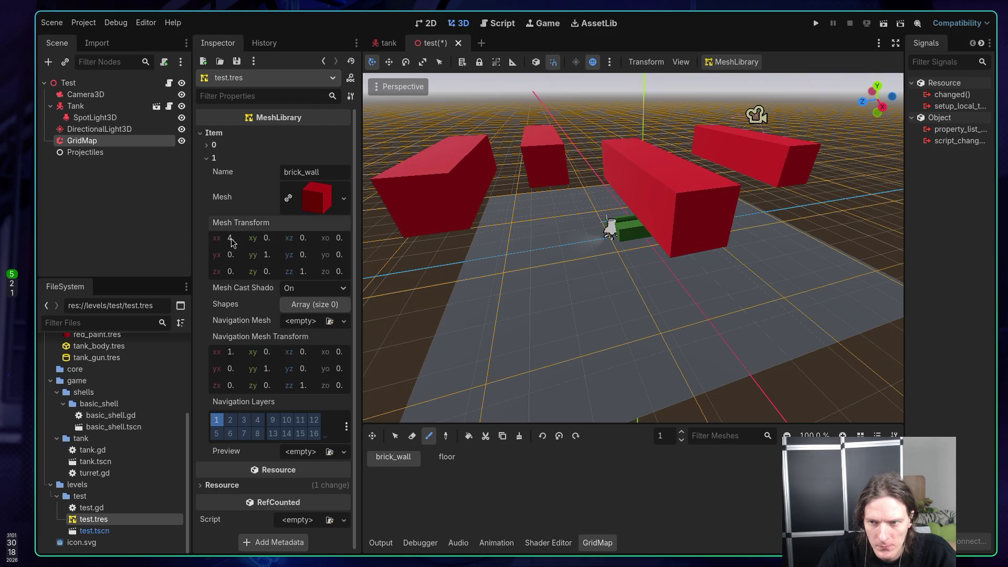
key(ctrl+z)
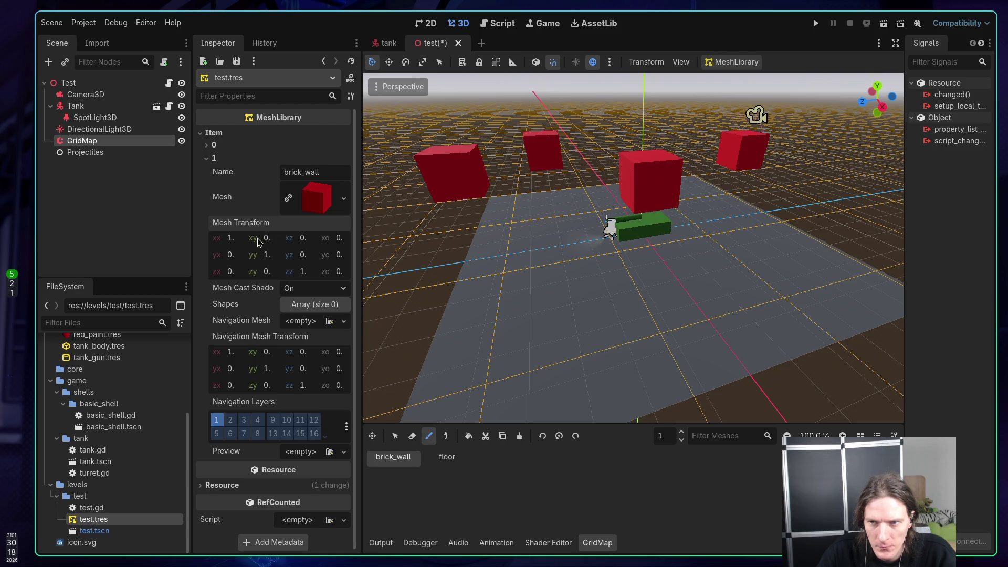
mouse_move(291, 243)
mouse_down()
mouse_move(336, 242)
mouse_move(329, 248)
mouse_move(339, 261)
mouse_up()
Step: Save the test scene and expand the floor item 0 settings
scroll(684, 255, up, 5)
scroll(656, 291, down, 3)
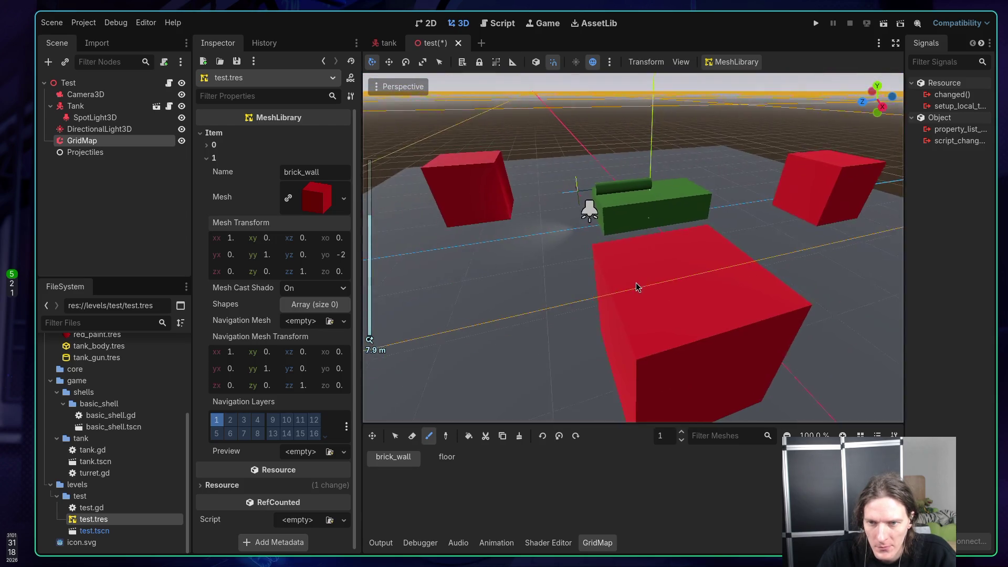
scroll(640, 286, up, 5)
scroll(677, 249, down, 5)
scroll(698, 259, up, 3)
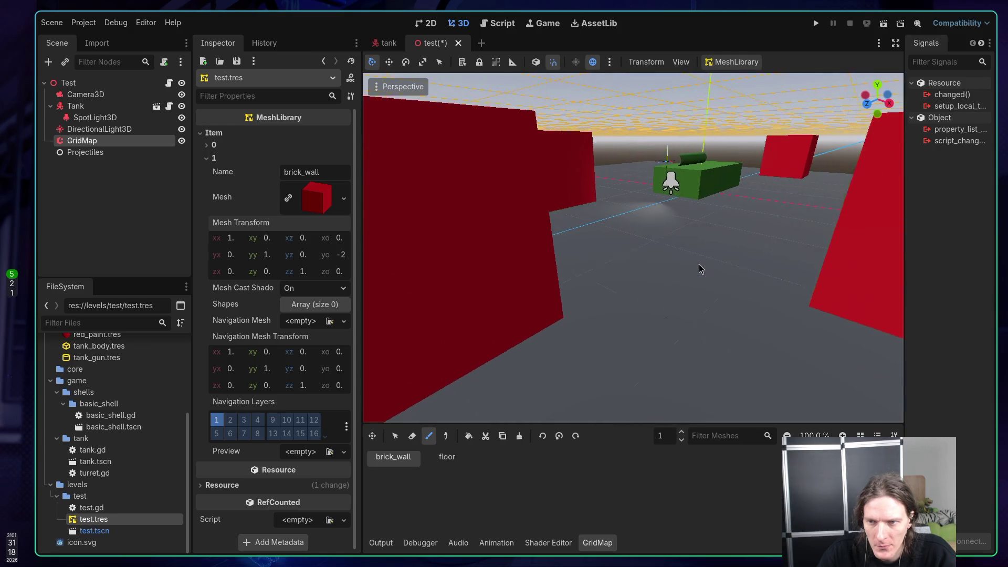
scroll(682, 263, up, 3)
scroll(656, 263, down, 5)
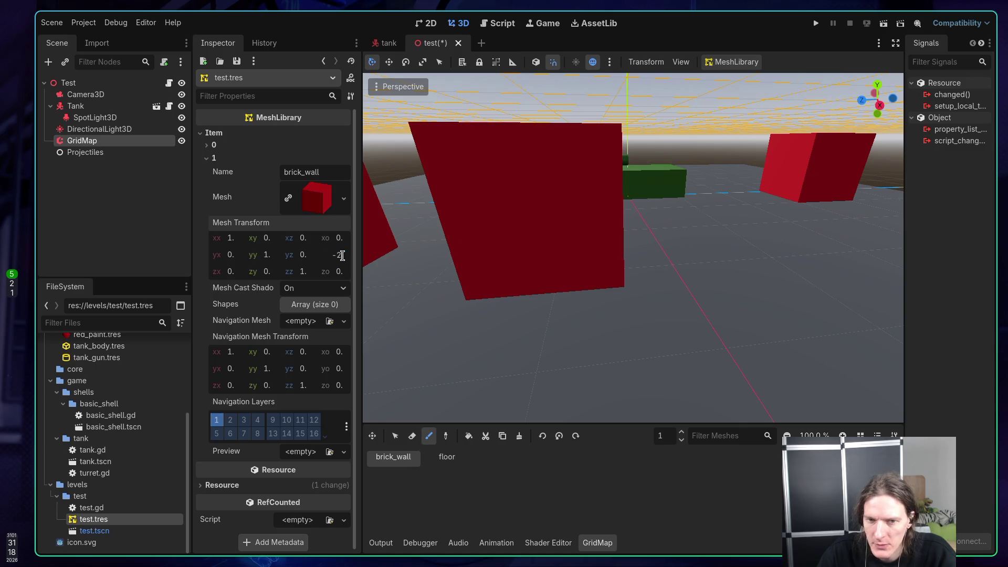
scroll(646, 243, up, 4)
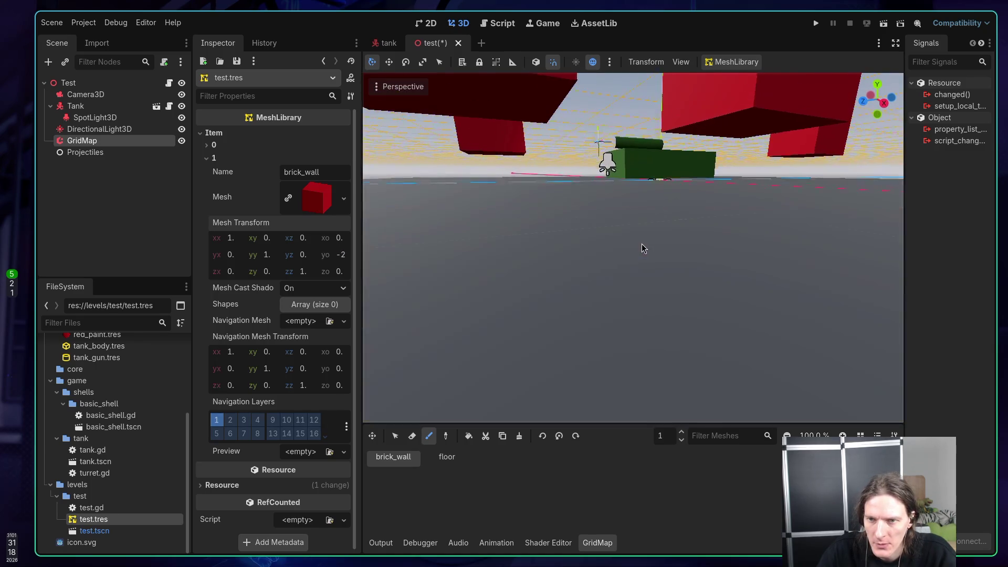
scroll(646, 257, down, 4)
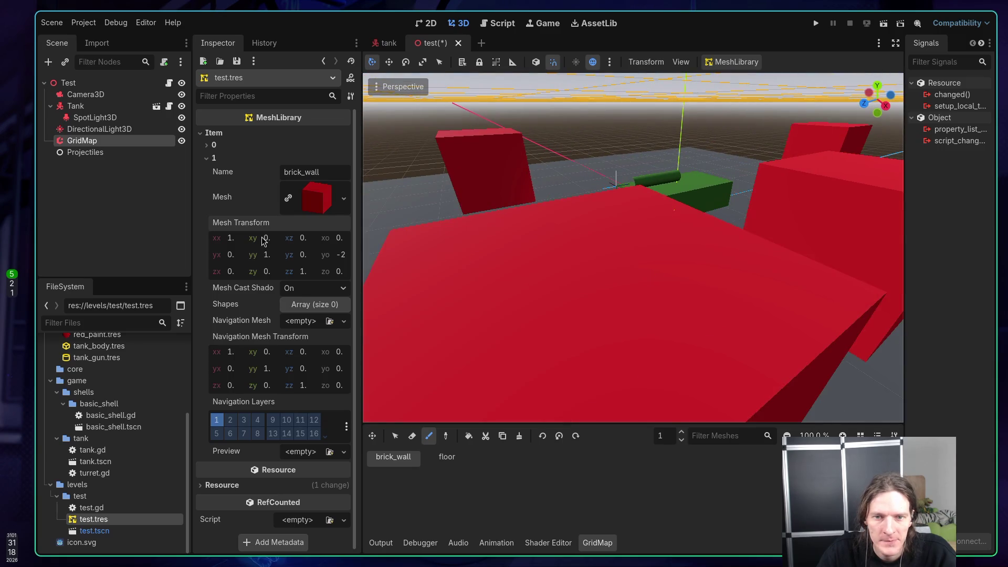
key(ctrl+s)
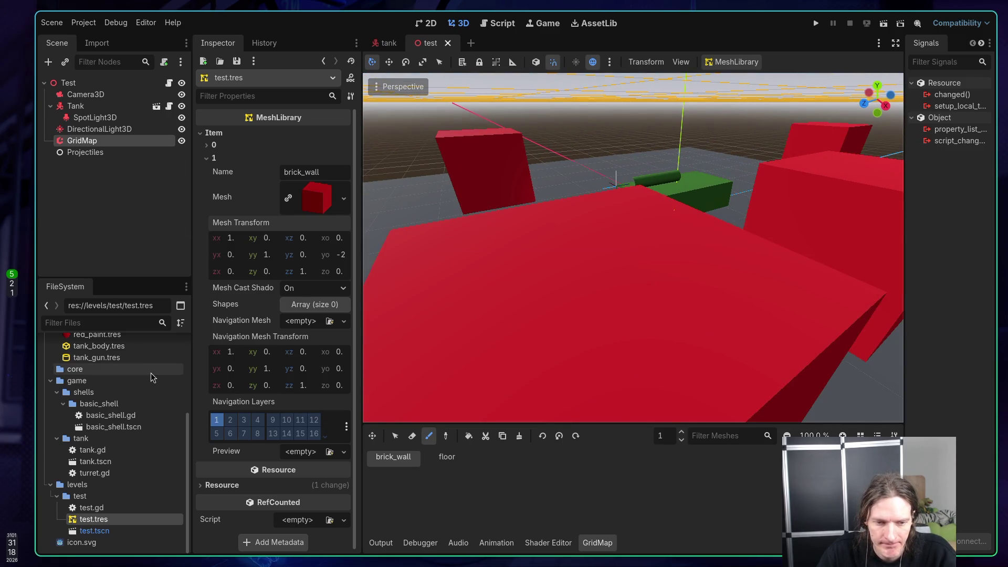
click(210, 146)
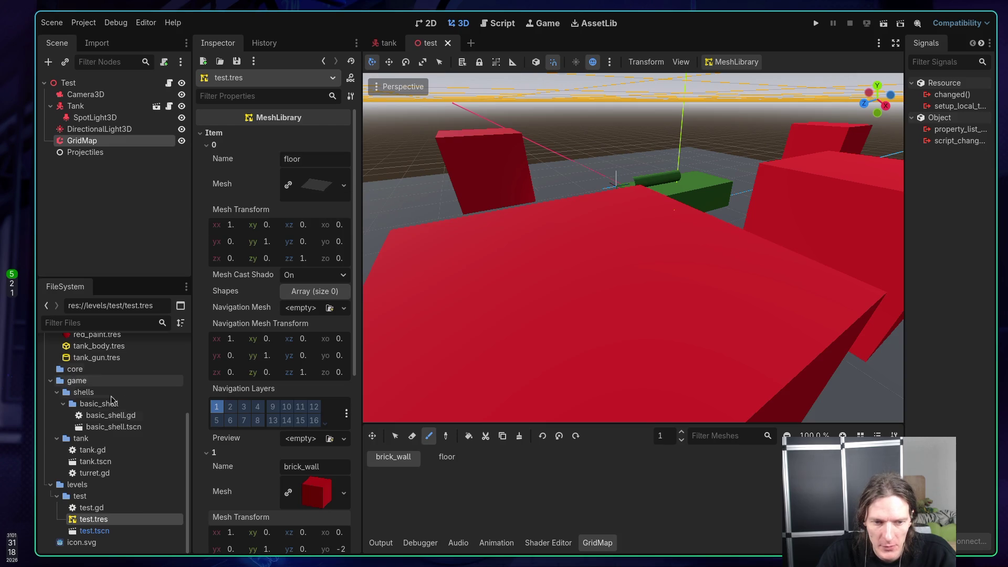
scroll(121, 477, up, 3)
scroll(121, 478, up, 3)
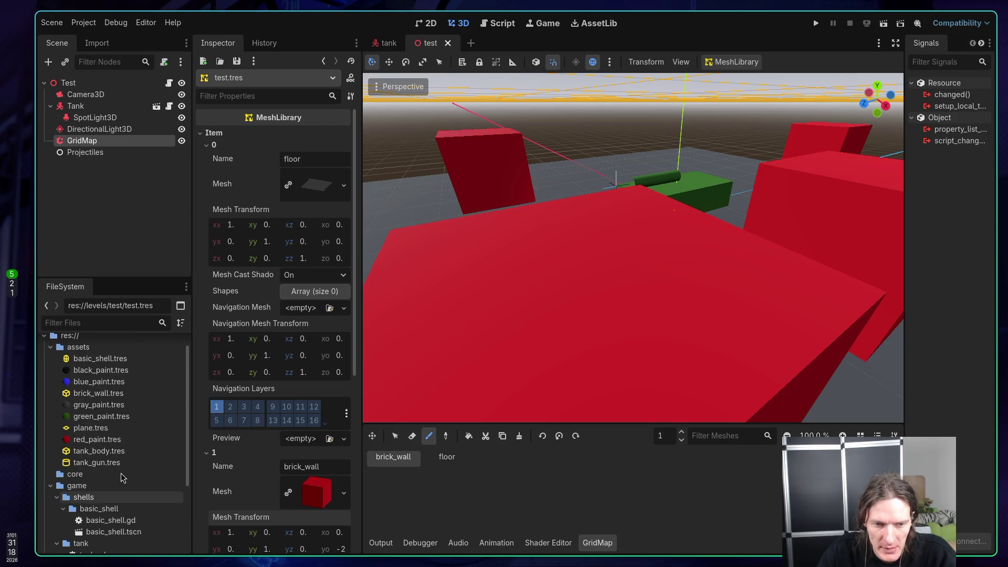
Step: Reset the plane.tres Center Offset to zero and save the scene
click(99, 429)
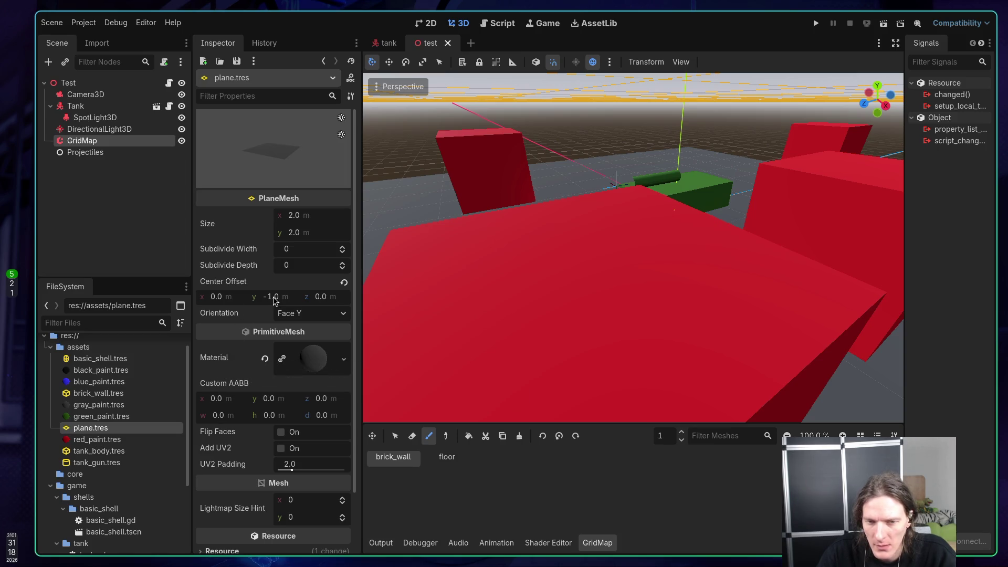
click(343, 283)
key(ctrl+s)
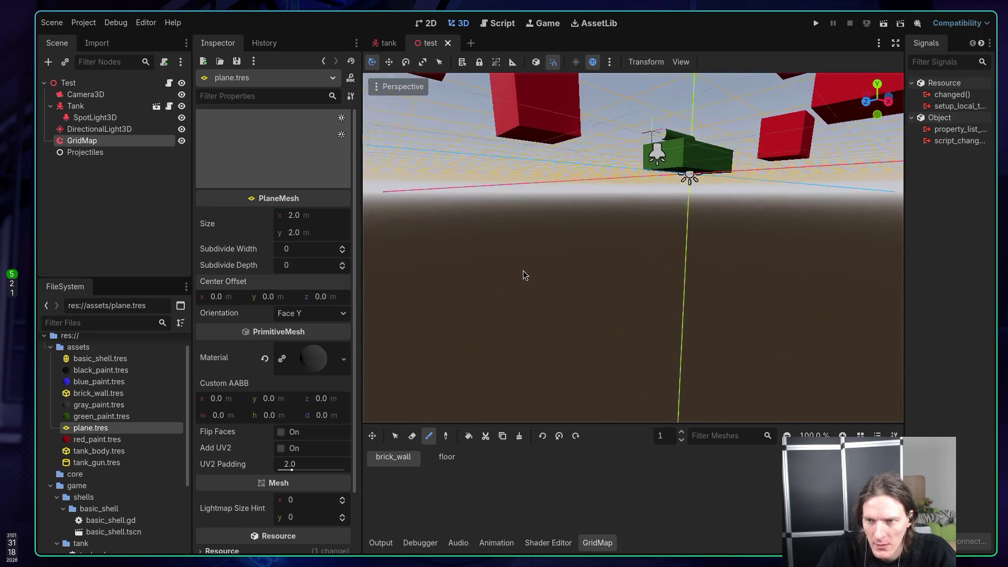
mouse_move(523, 271)
mouse_down()
mouse_move(470, 310)
mouse_move(502, 310)
mouse_up()
Step: Paint a wider floor of floor tiles at grid level -1, then return to level 0
scroll(502, 309, down, 5)
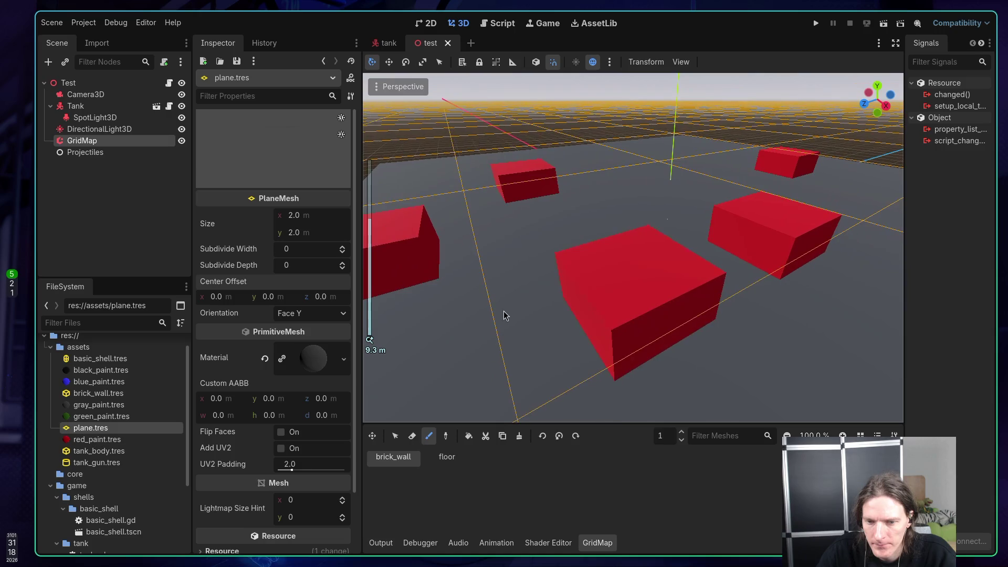
click(447, 456)
scroll(537, 366, down, 5)
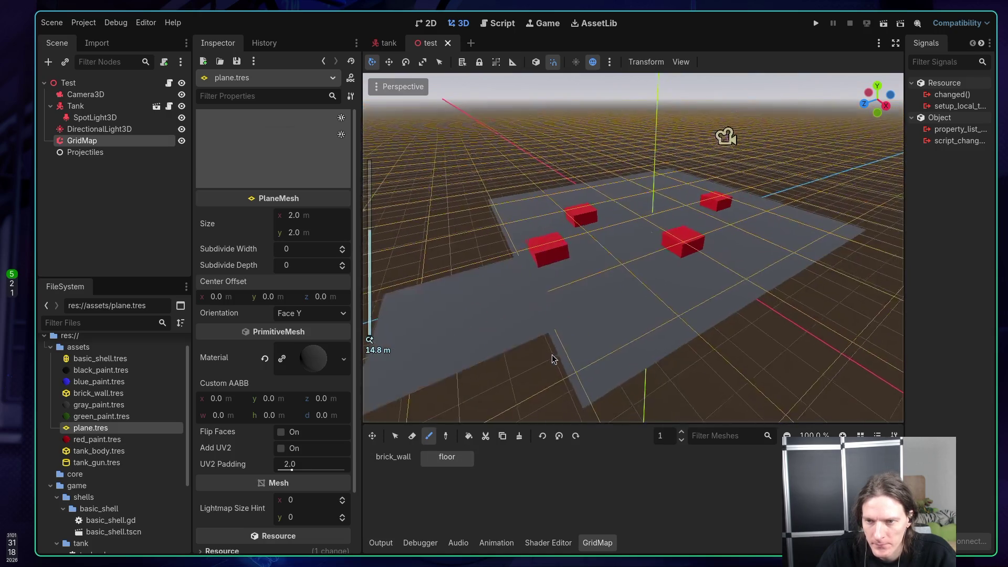
click(680, 440)
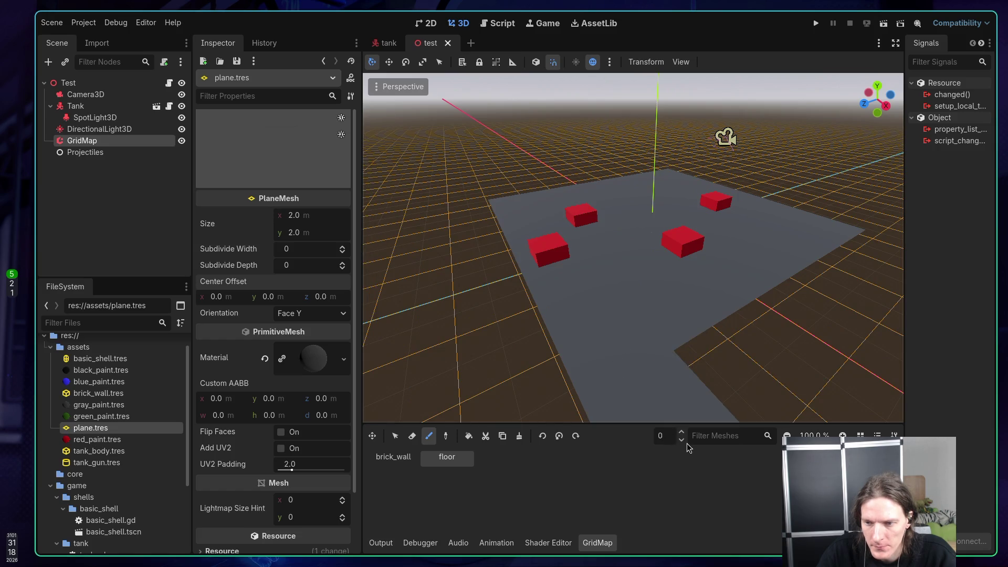
click(681, 439)
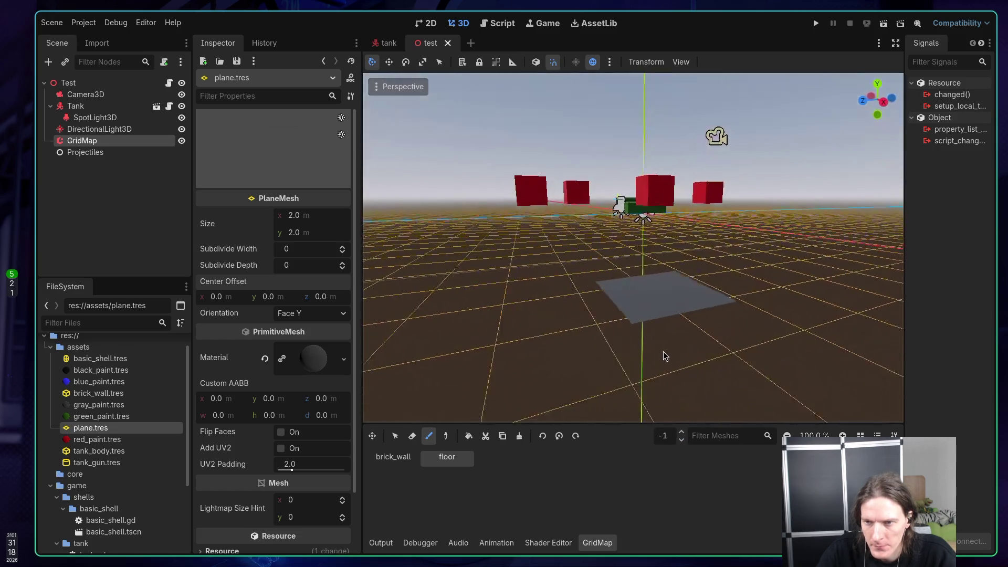
drag(600, 266, 604, 303)
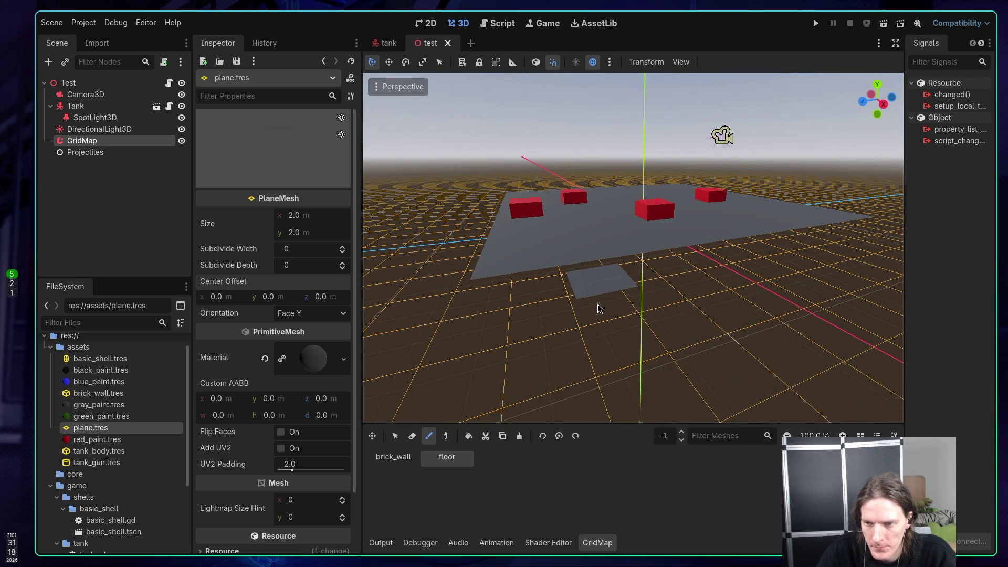
mouse_move(615, 331)
mouse_down()
mouse_move(525, 286)
mouse_move(651, 261)
mouse_move(682, 300)
mouse_move(711, 299)
mouse_move(742, 249)
mouse_move(715, 253)
mouse_up()
scroll(678, 270, up, 2)
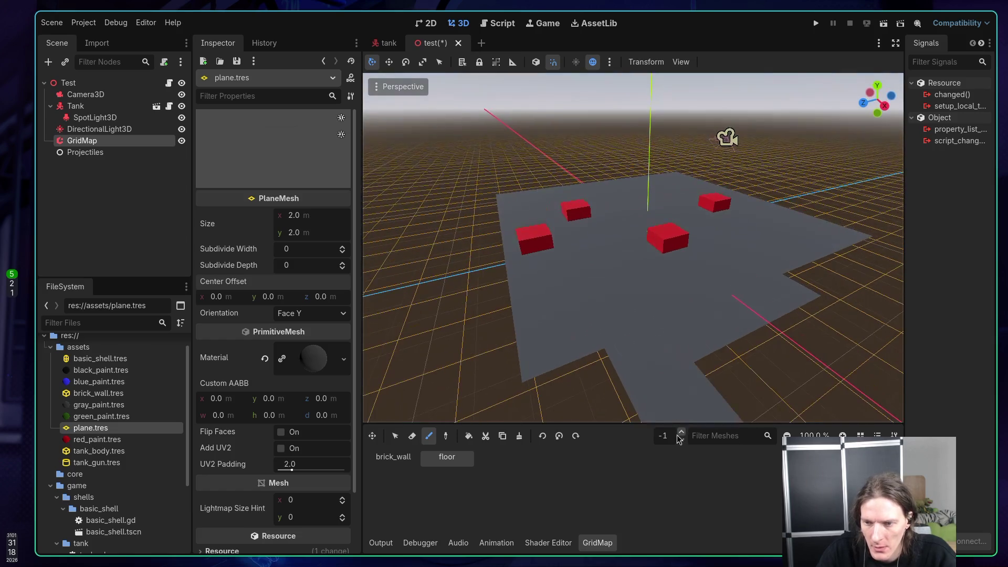
click(681, 433)
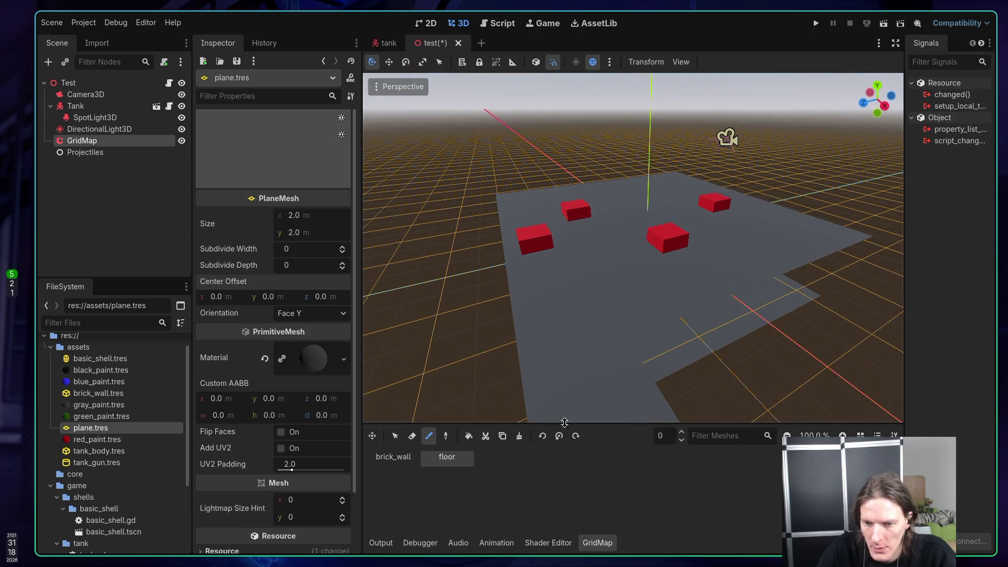
Step: Erase floor tiles near the far edge, then set the working floor back to -1
click(412, 436)
mouse_move(642, 303)
mouse_down()
mouse_move(619, 273)
mouse_move(525, 220)
mouse_move(530, 294)
mouse_move(610, 322)
mouse_move(777, 205)
mouse_move(704, 186)
mouse_move(612, 215)
mouse_move(718, 208)
mouse_move(604, 183)
mouse_move(693, 203)
mouse_move(682, 221)
mouse_move(656, 176)
mouse_move(603, 178)
mouse_move(662, 182)
mouse_move(703, 251)
mouse_move(766, 221)
mouse_move(739, 252)
mouse_move(791, 322)
mouse_move(764, 345)
mouse_move(707, 326)
mouse_move(713, 294)
mouse_move(707, 319)
mouse_up()
click(681, 440)
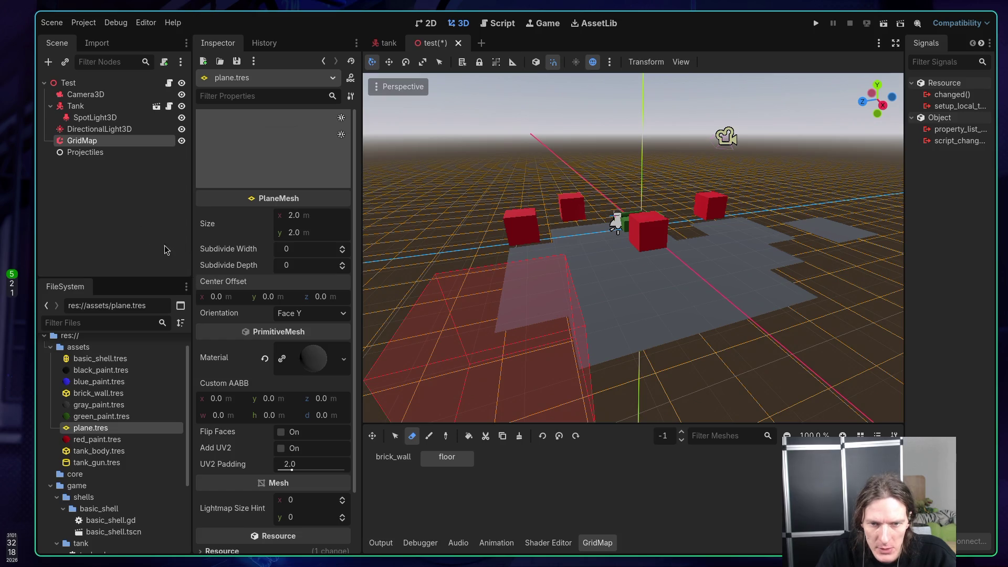
scroll(105, 516, down, 4)
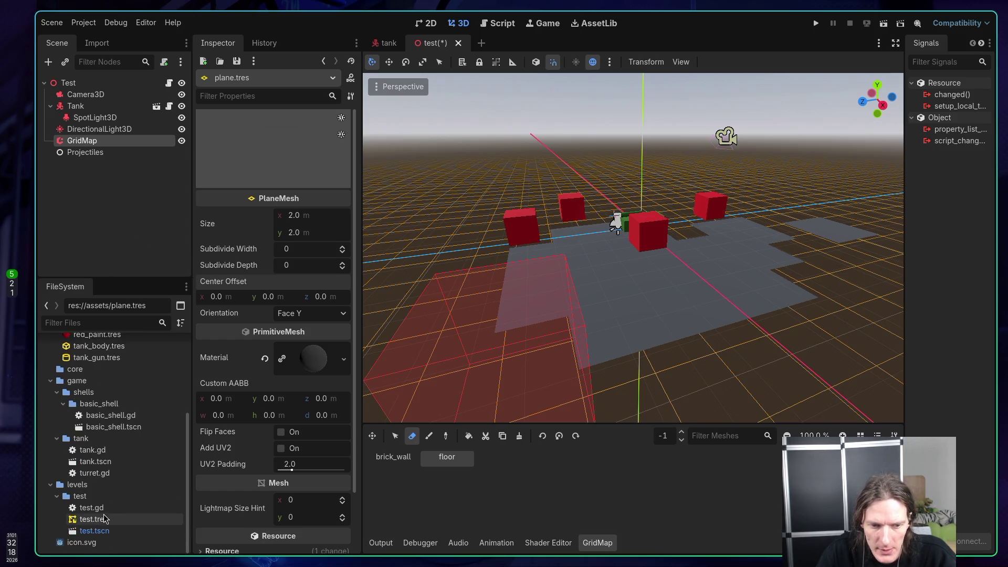
Step: In test.tres, set the floor item's Mesh Transform y-origin to 1 and save the scene
click(101, 520)
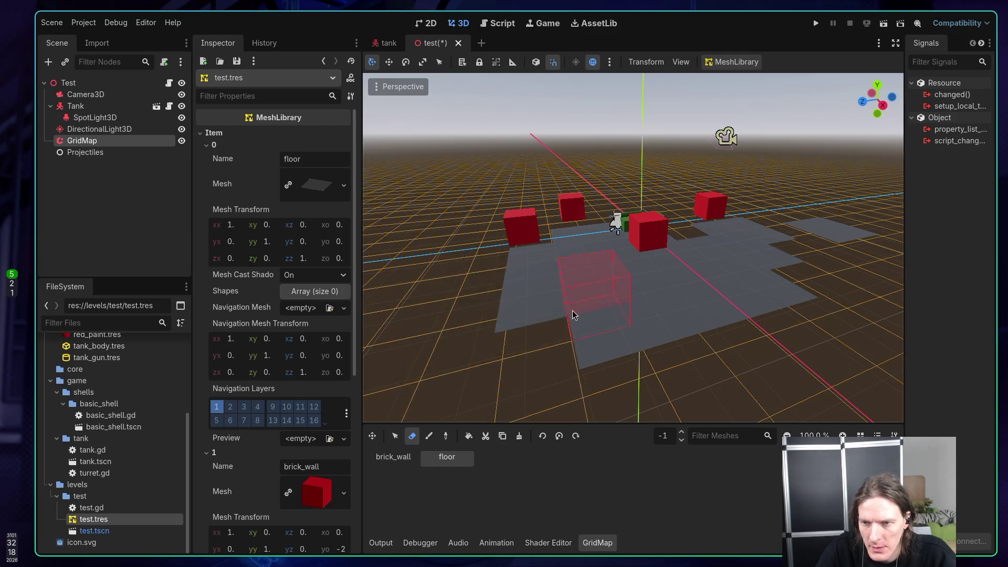
mouse_move(573, 309)
mouse_down()
mouse_move(571, 280)
mouse_move(555, 298)
mouse_move(563, 274)
mouse_move(572, 308)
mouse_move(609, 298)
mouse_move(640, 345)
mouse_up()
scroll(572, 308, up, 6)
scroll(608, 297, down, 3)
scroll(641, 344, up, 3)
scroll(551, 333, up, 2)
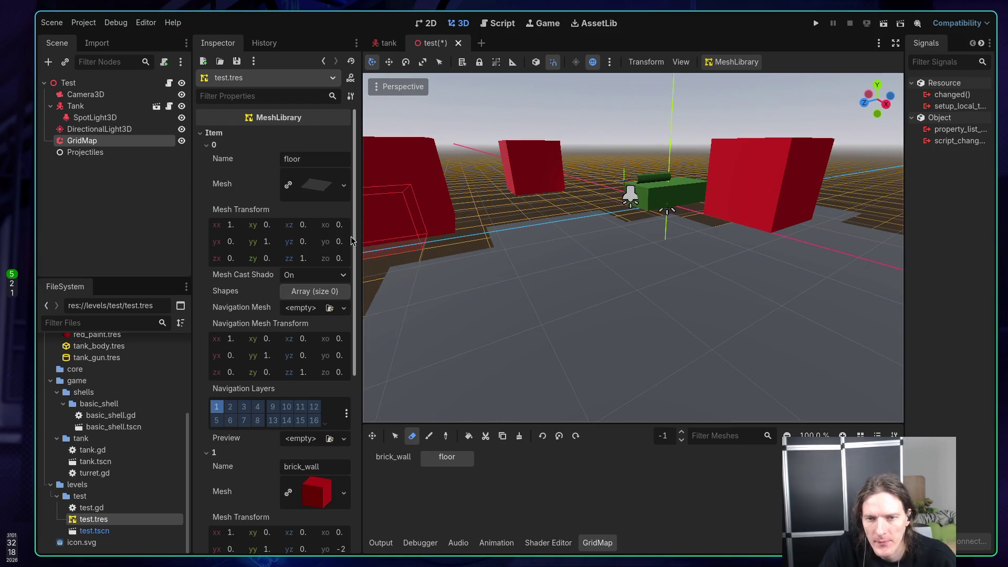
text(1)
key(Return)
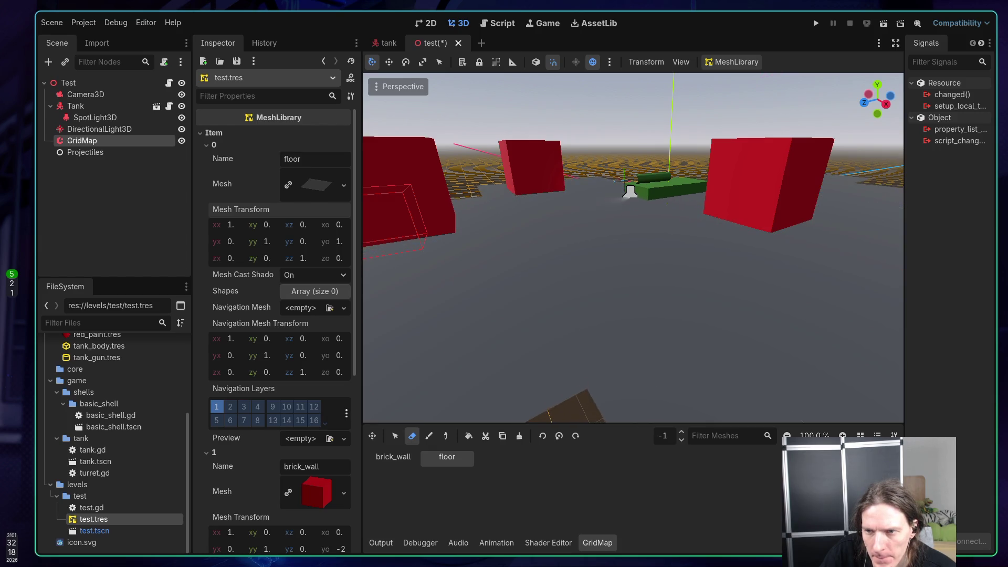
key(ctrl+z)
key(ctrl+shift+z)
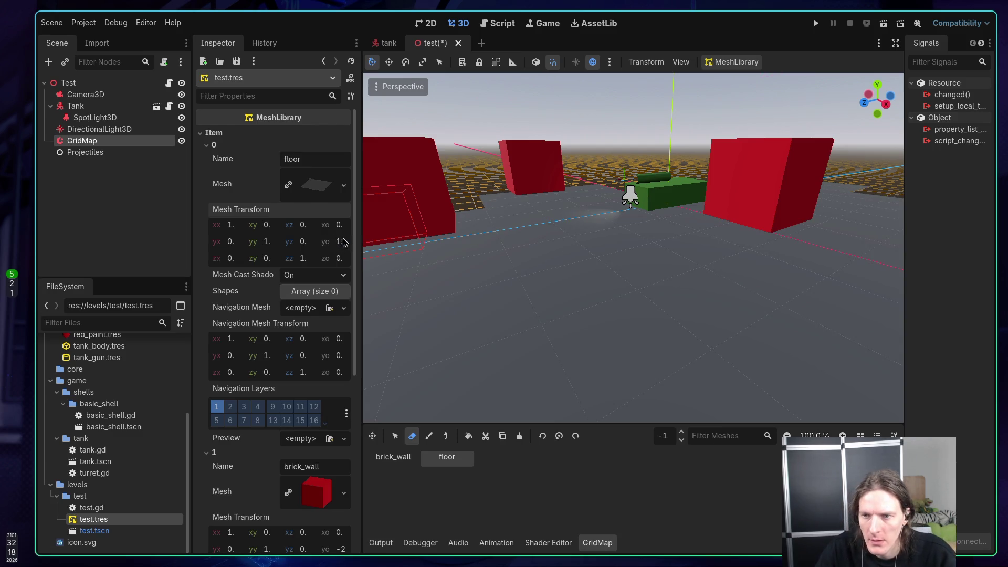
key(ctrl+s)
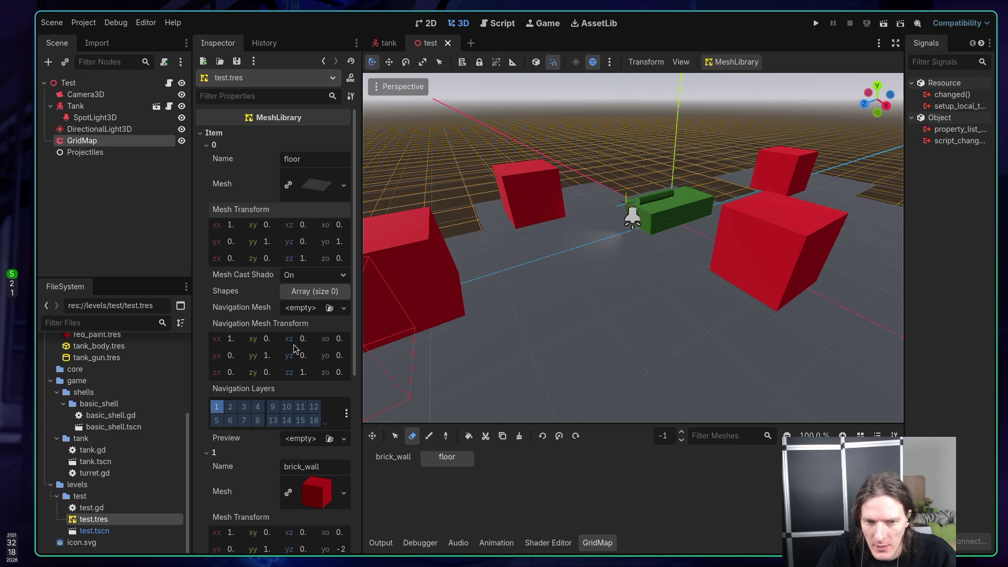
scroll(283, 368, down, 4)
click(341, 444)
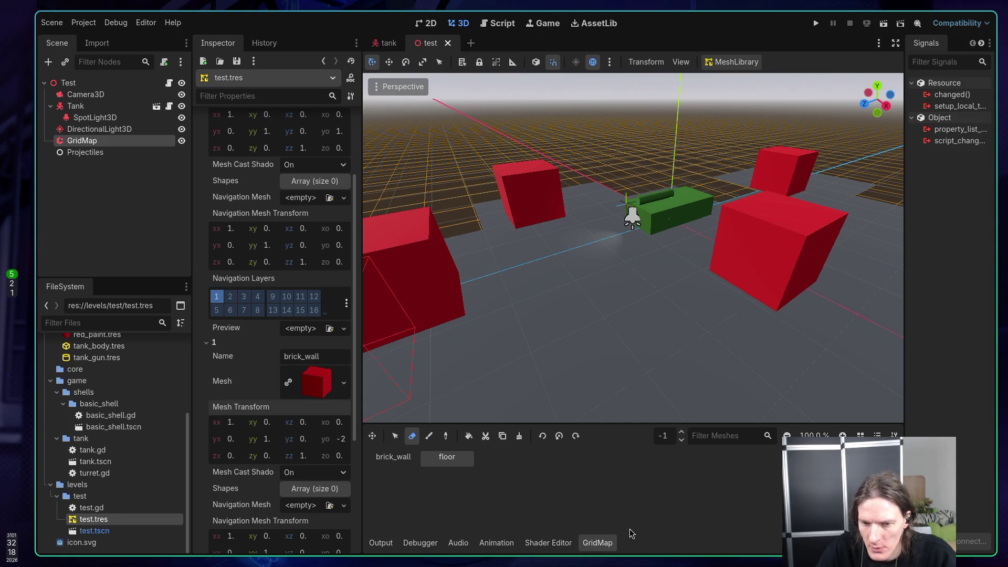
Step: Paint another brick_wall tile, switching the painting floor between levels 0 and 1
click(404, 461)
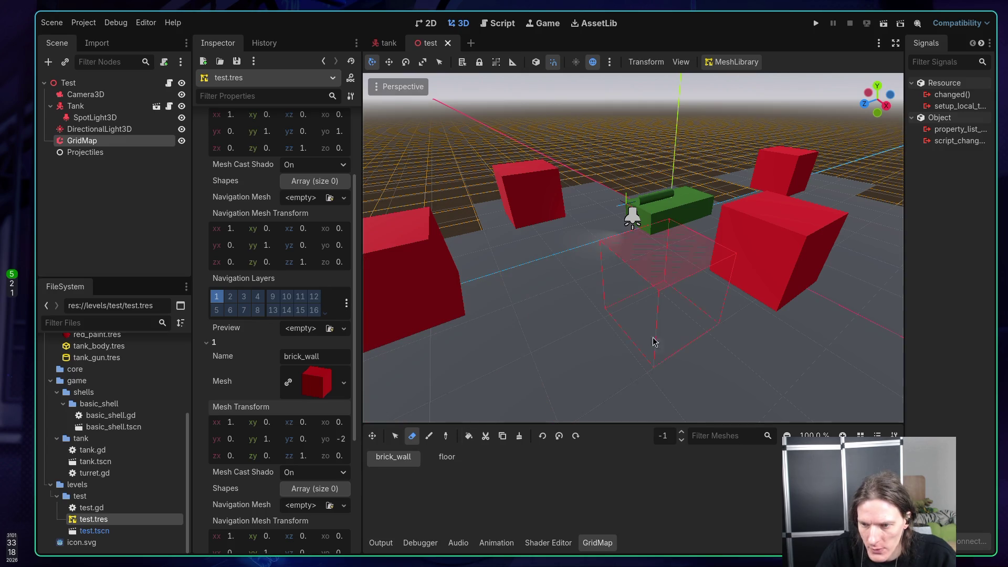
click(680, 431)
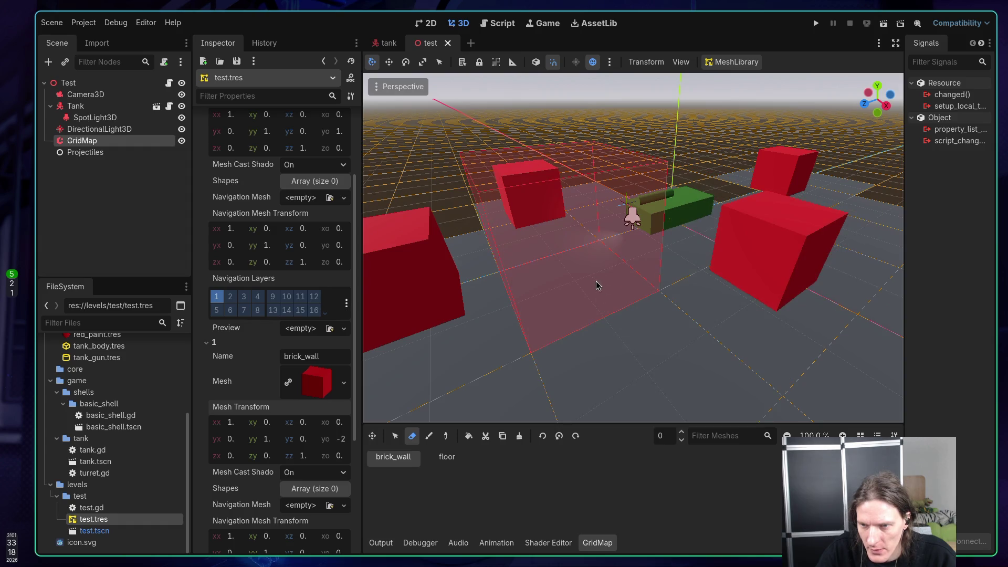
click(594, 283)
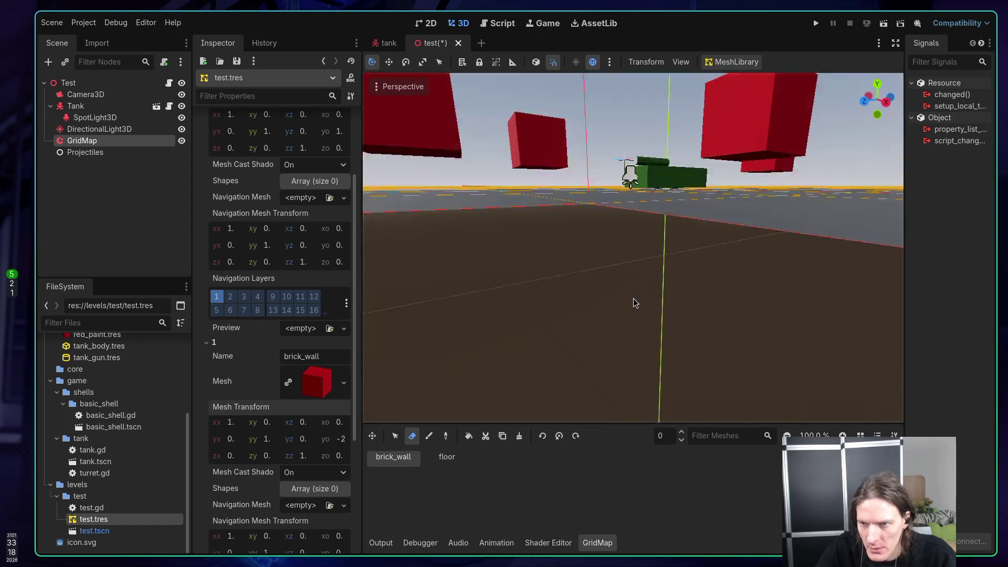
drag(633, 303, 619, 341)
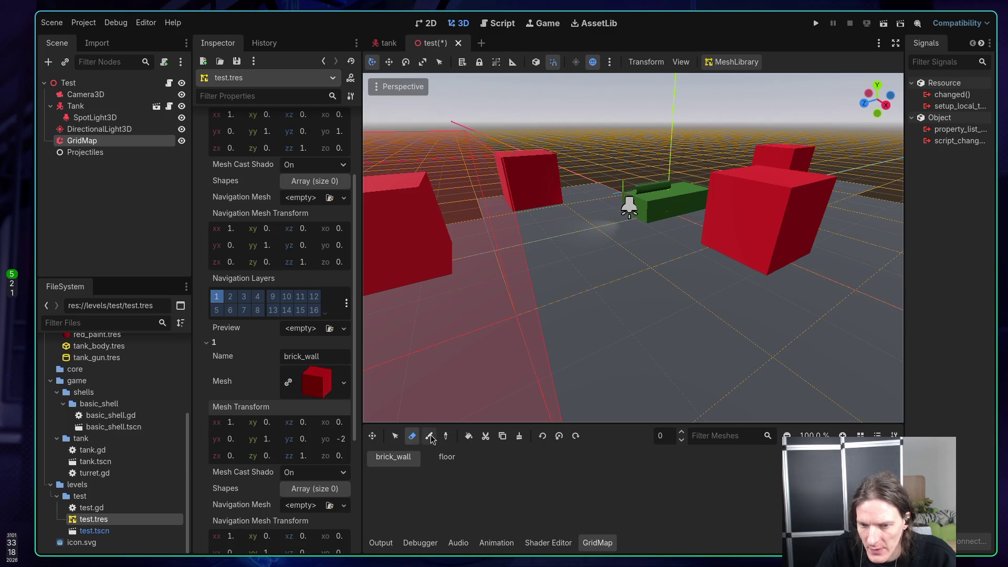
click(428, 435)
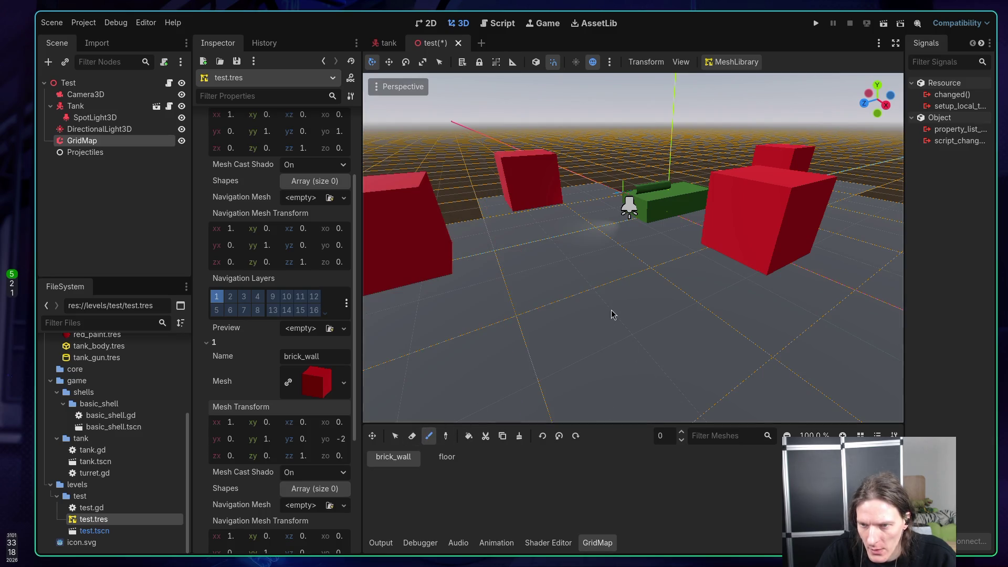
click(682, 434)
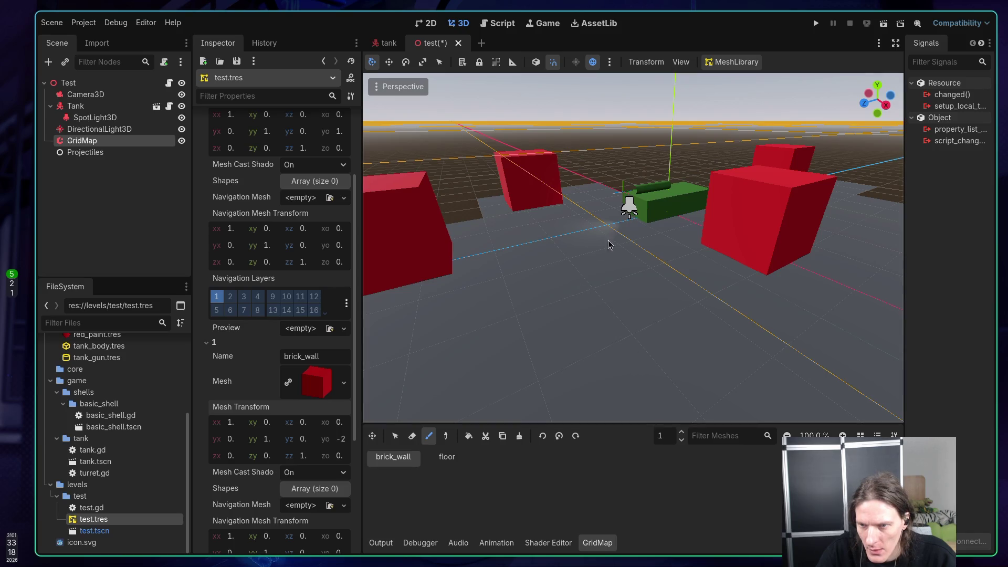
scroll(573, 305, down, 5)
scroll(637, 277, up, 5)
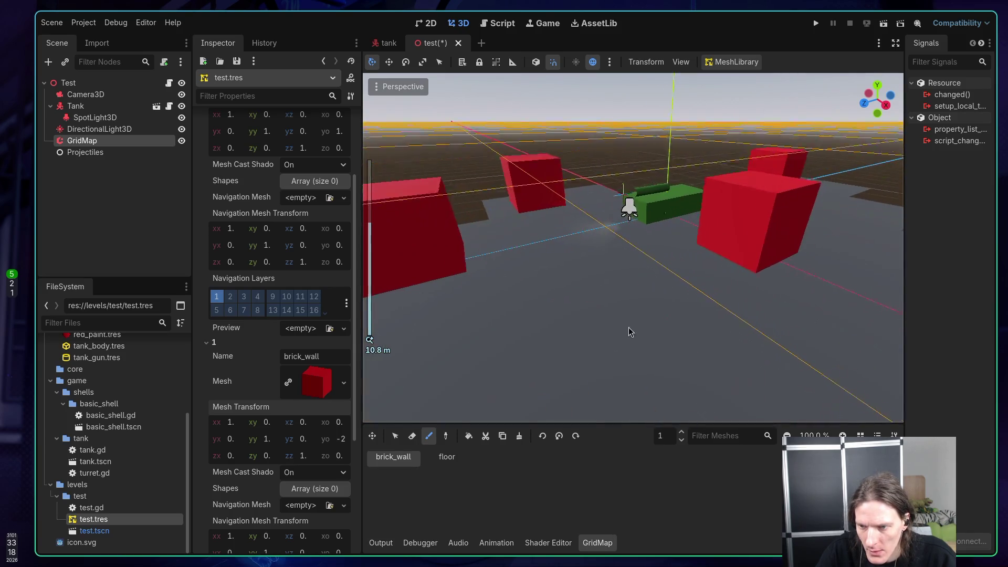
scroll(628, 331, down, 3)
click(681, 440)
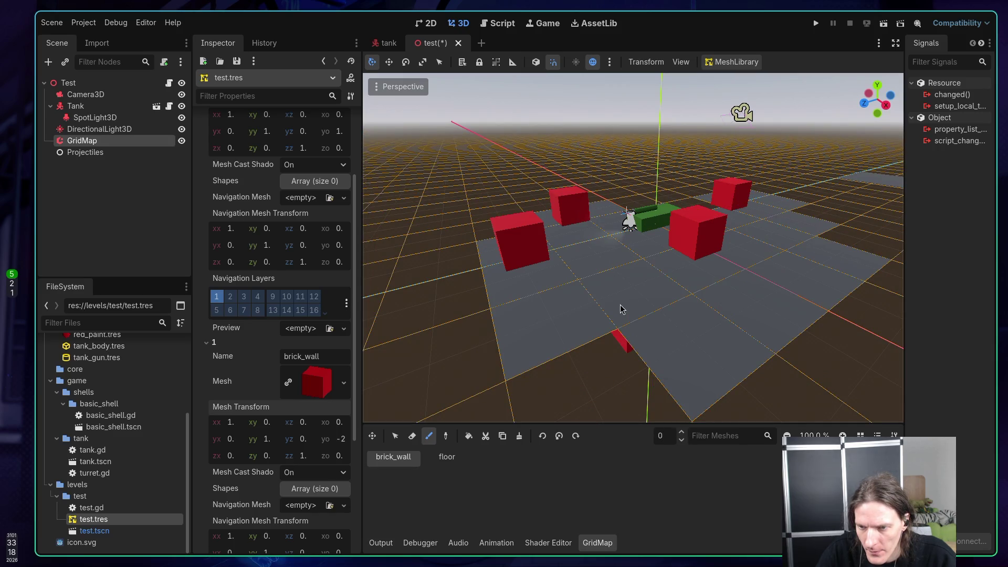
Step: Change the brick_wall Mesh Transform y-origin from -2 to 0, lifting the wall cubes
click(342, 440)
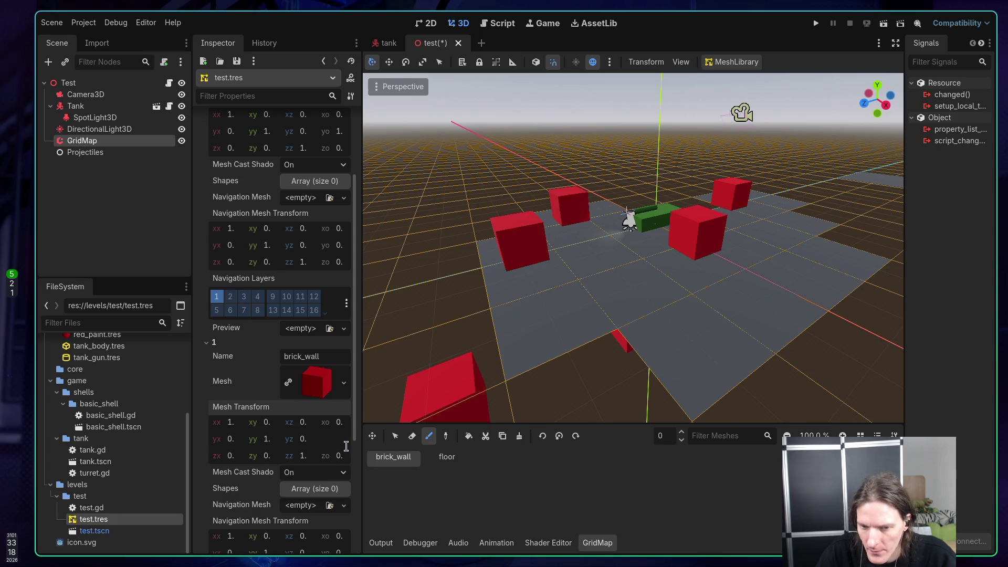
text(0)
key(Return)
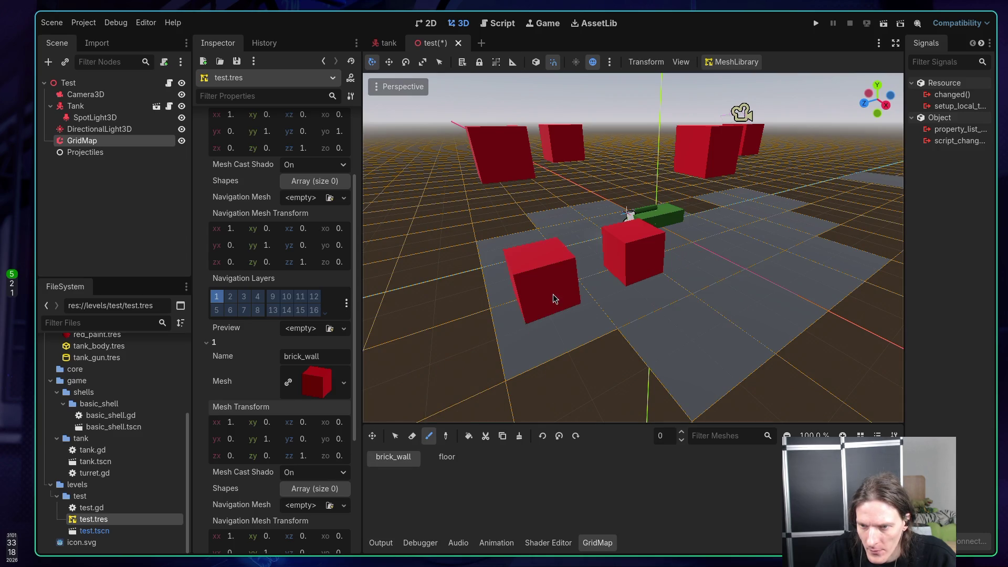
drag(553, 297, 627, 282)
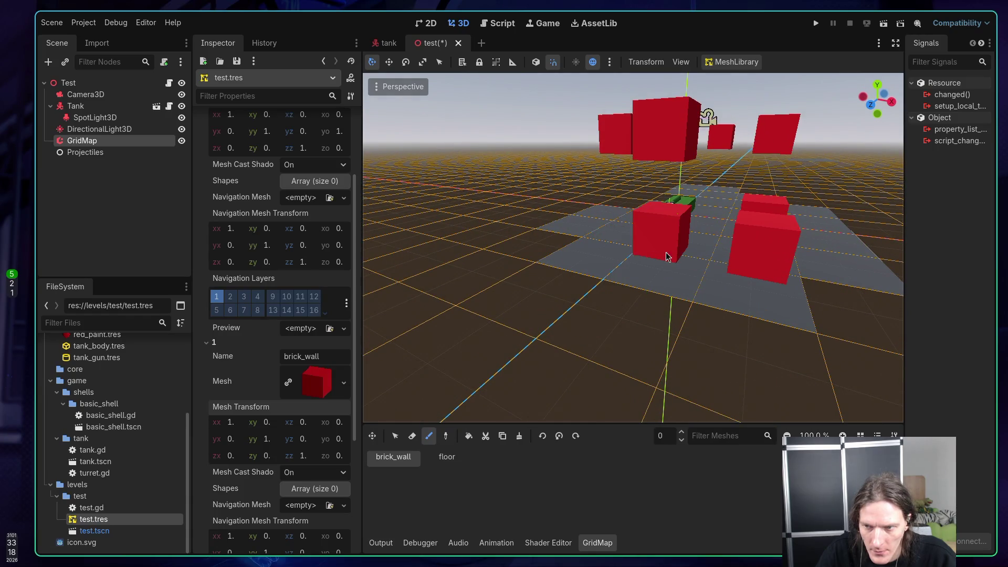
mouse_move(666, 255)
mouse_down()
mouse_move(792, 266)
mouse_move(719, 227)
mouse_up()
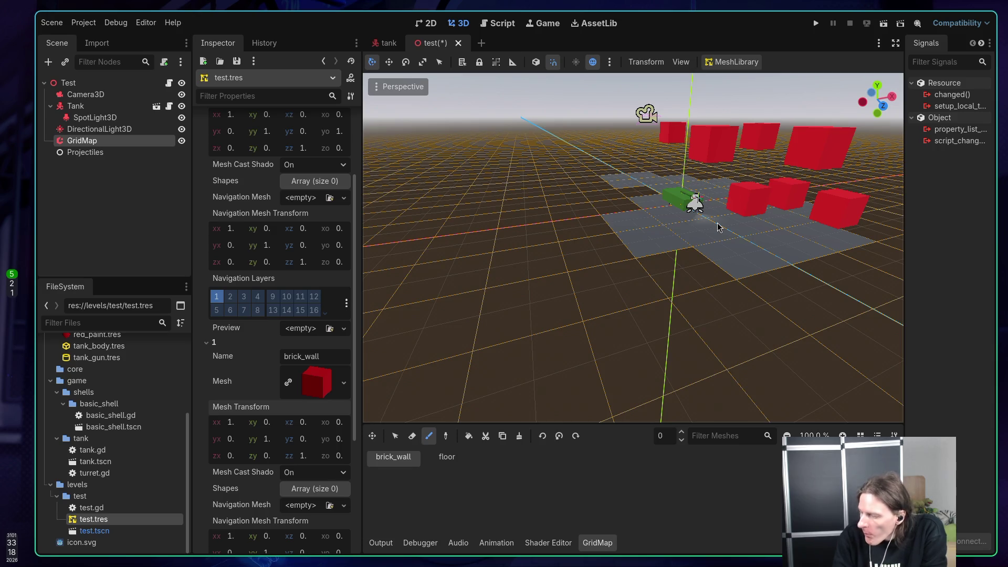
mouse_move(719, 226)
mouse_down()
mouse_move(697, 214)
mouse_move(652, 243)
mouse_move(448, 213)
mouse_up()
scroll(513, 239, up, 5)
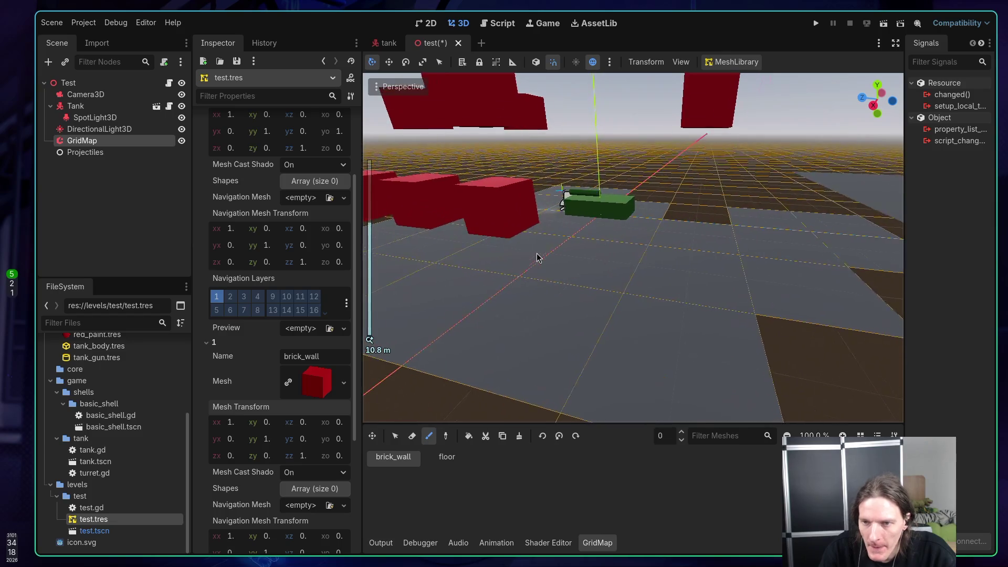
scroll(619, 264, down, 5)
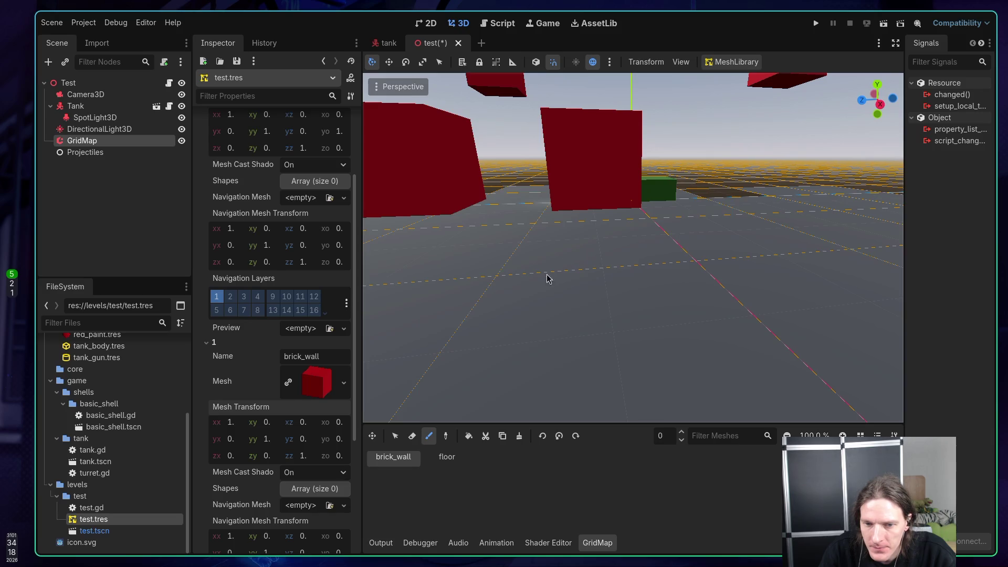
Step: Set the brick_wall vertical offset to -1, then to a smaller negative value
click(342, 442)
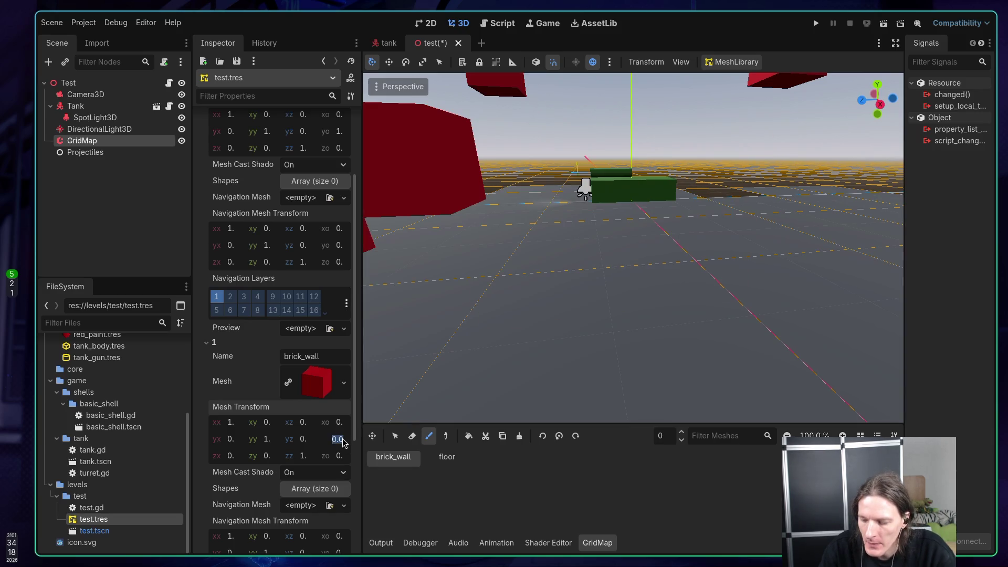
text(-1)
key(Return)
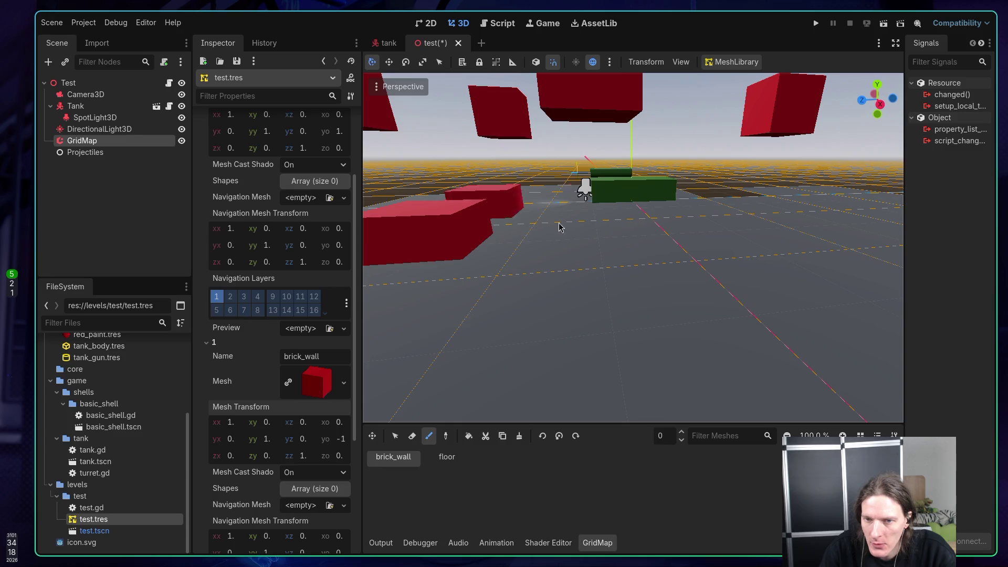
click(342, 442)
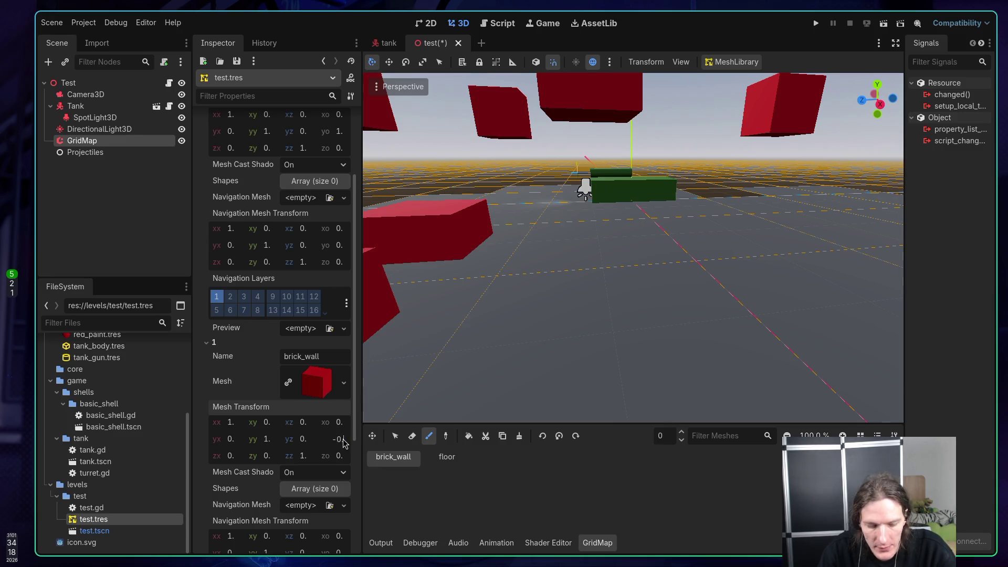
key(Return)
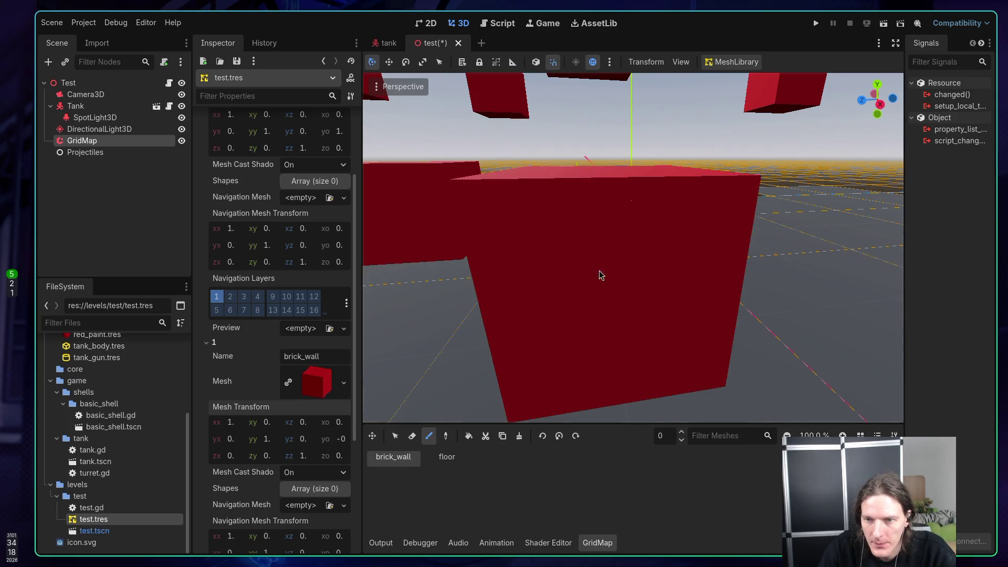
mouse_move(580, 251)
mouse_down()
mouse_move(710, 301)
mouse_move(634, 282)
mouse_up()
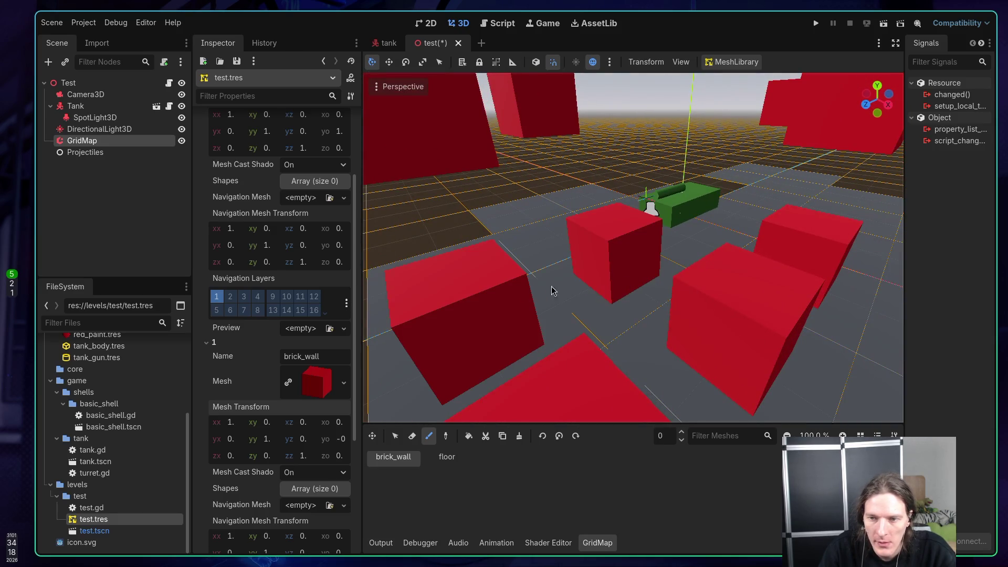
mouse_move(551, 290)
mouse_down()
mouse_move(649, 269)
mouse_move(657, 310)
mouse_move(645, 297)
mouse_up()
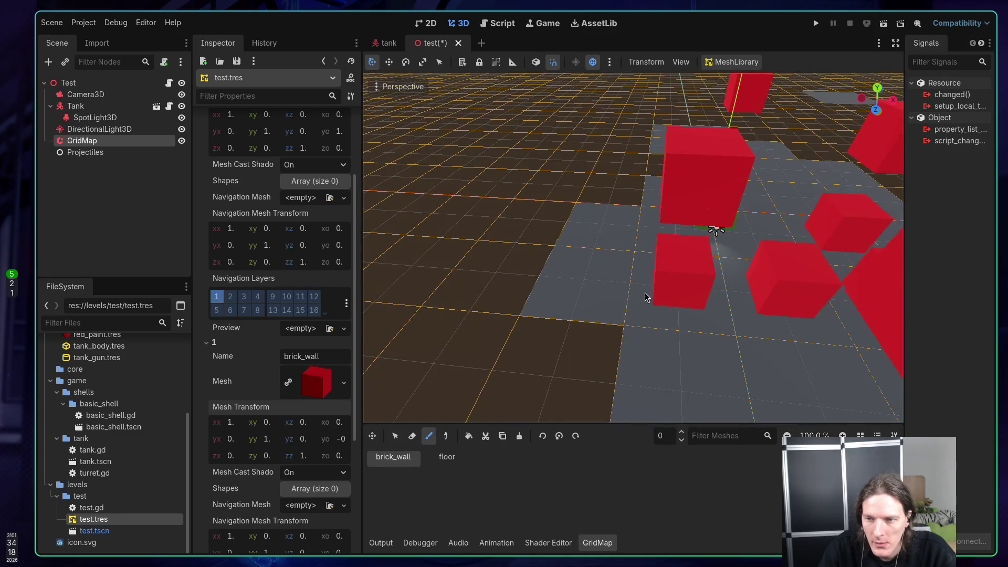
mouse_move(583, 288)
mouse_down()
mouse_move(639, 283)
mouse_move(605, 273)
mouse_move(553, 291)
mouse_move(453, 293)
mouse_move(546, 243)
mouse_move(742, 273)
mouse_move(553, 231)
mouse_move(468, 276)
mouse_move(601, 246)
mouse_move(615, 265)
mouse_move(525, 252)
mouse_up()
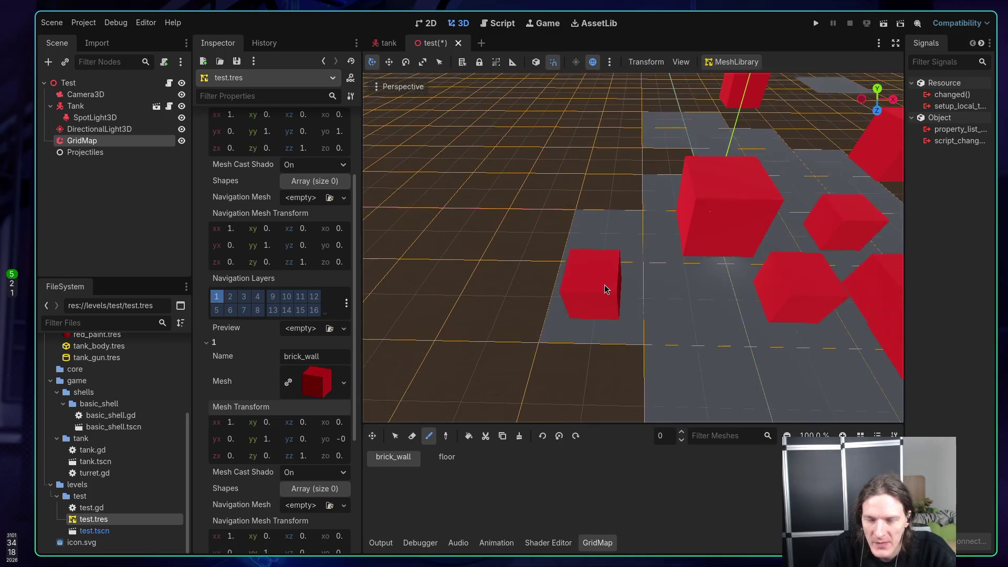
Step: Save the test scene and deselect the GridMap node
key(ctrl+s)
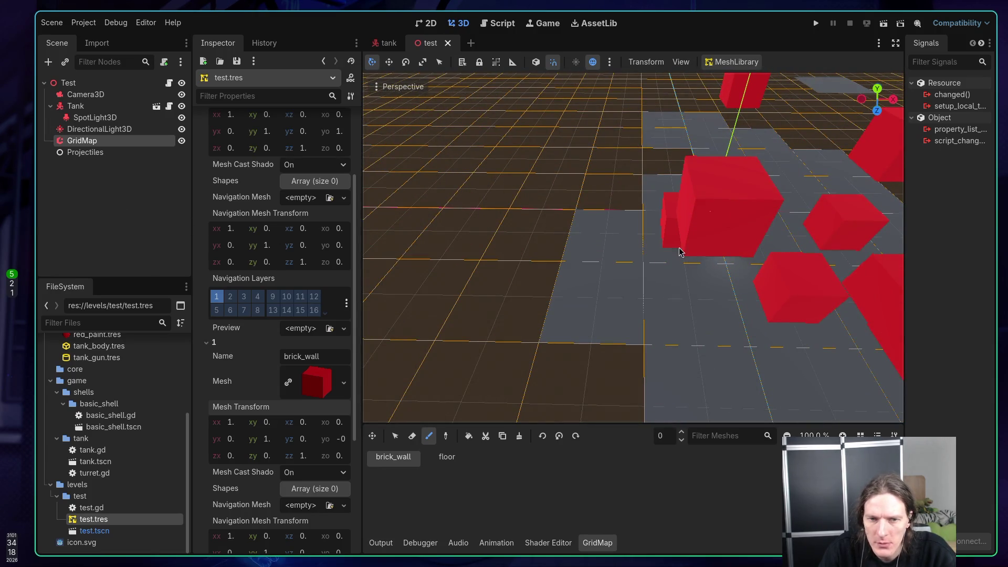
scroll(270, 209, up, 3)
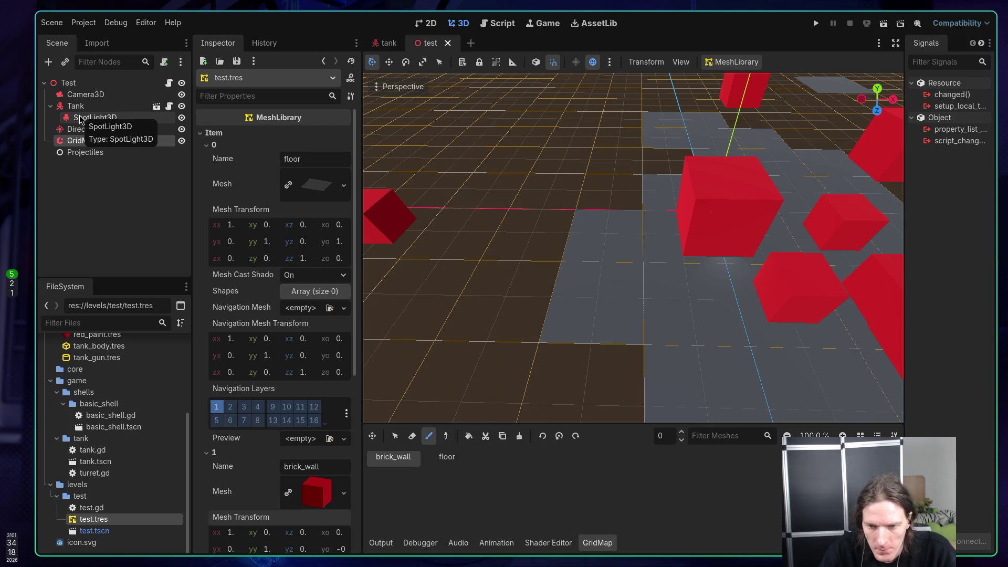
click(110, 184)
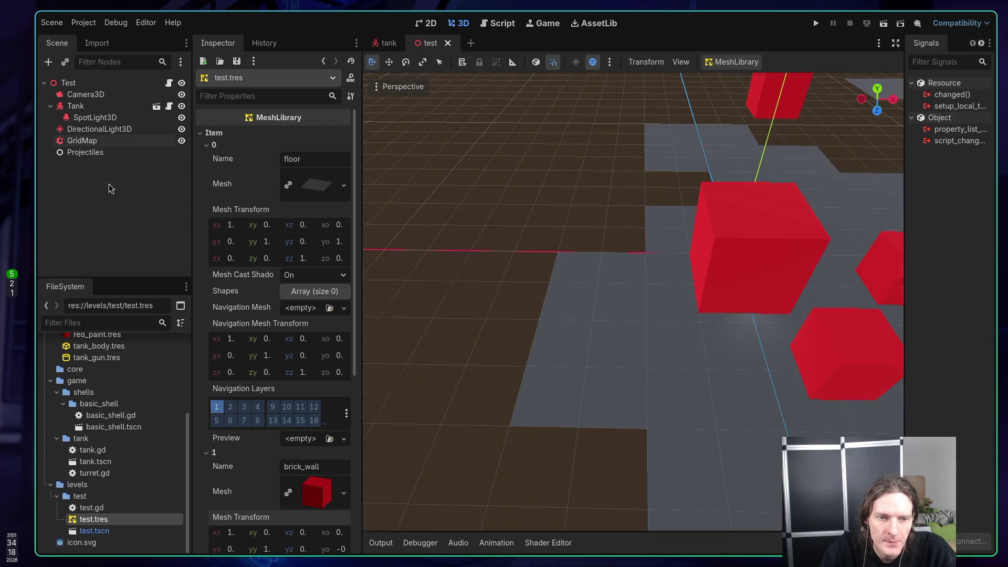
scroll(105, 391, up, 3)
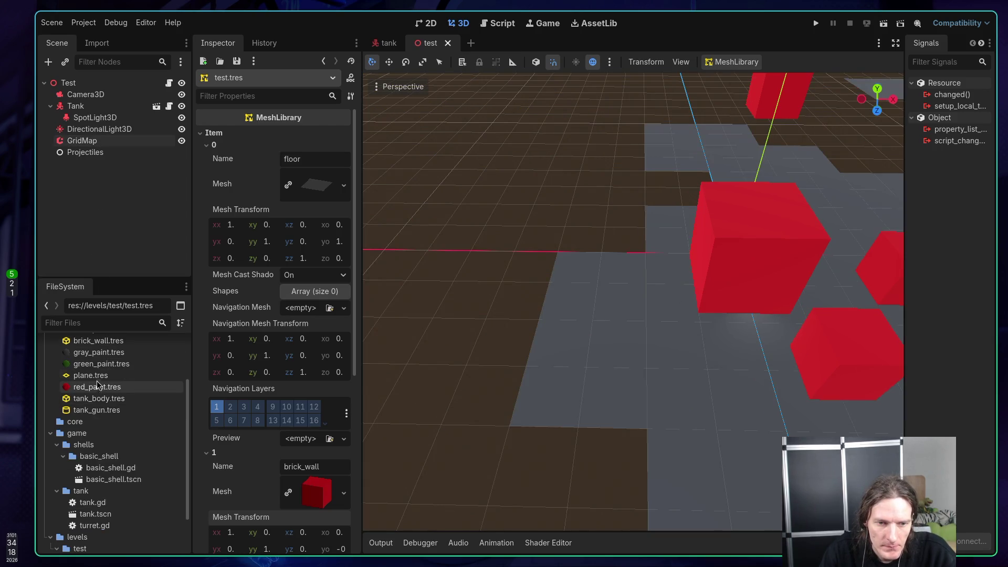
Step: Set the brick_wall.tres BoxMesh size to 2 × 1 × 2 m
click(92, 375)
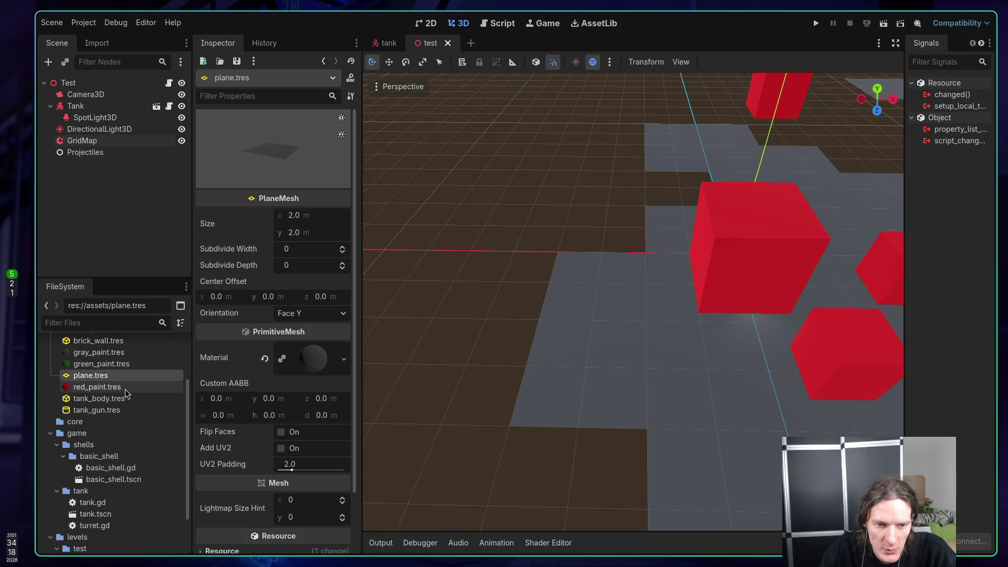
click(107, 390)
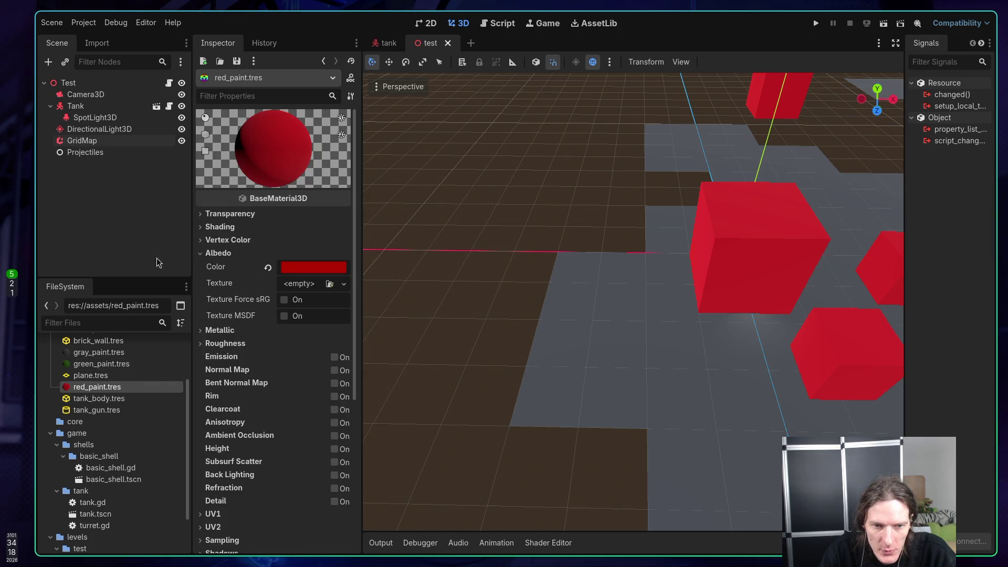
click(100, 342)
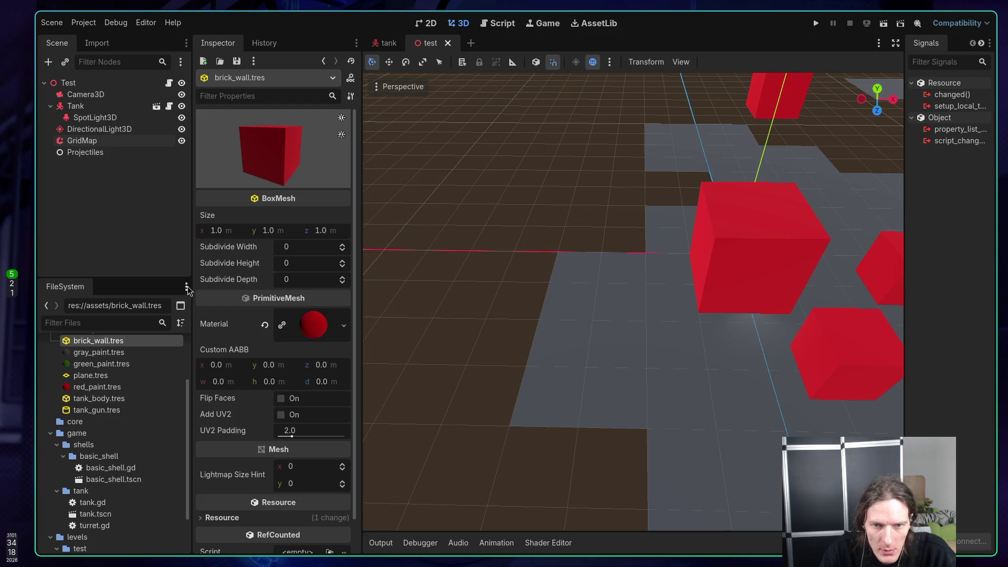
click(216, 233)
text(2)
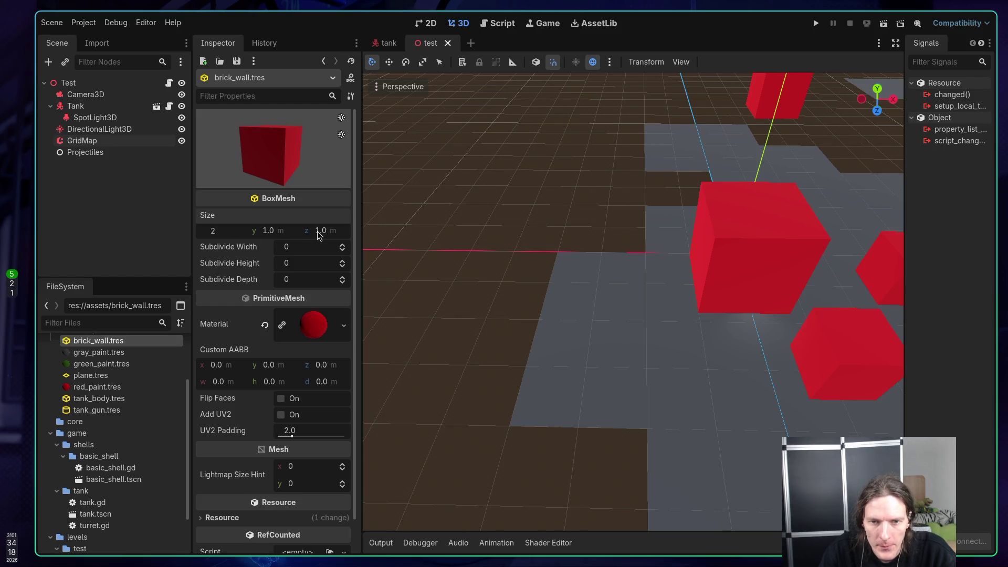
click(318, 232)
text(2)
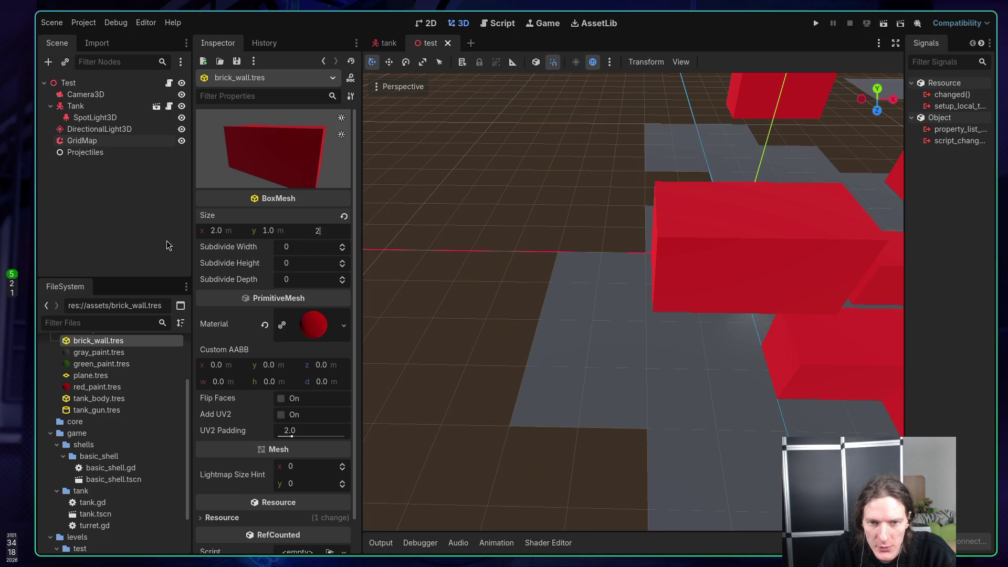
key(Return)
Step: Fly the view close to the resized wall boxes and save the test scene
key(w)
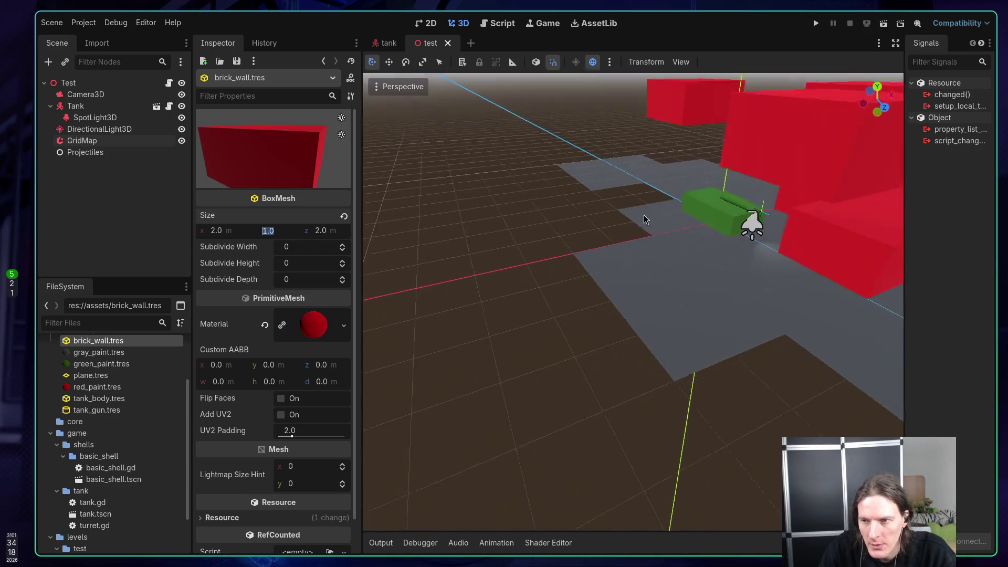
scroll(492, 222, down, 5)
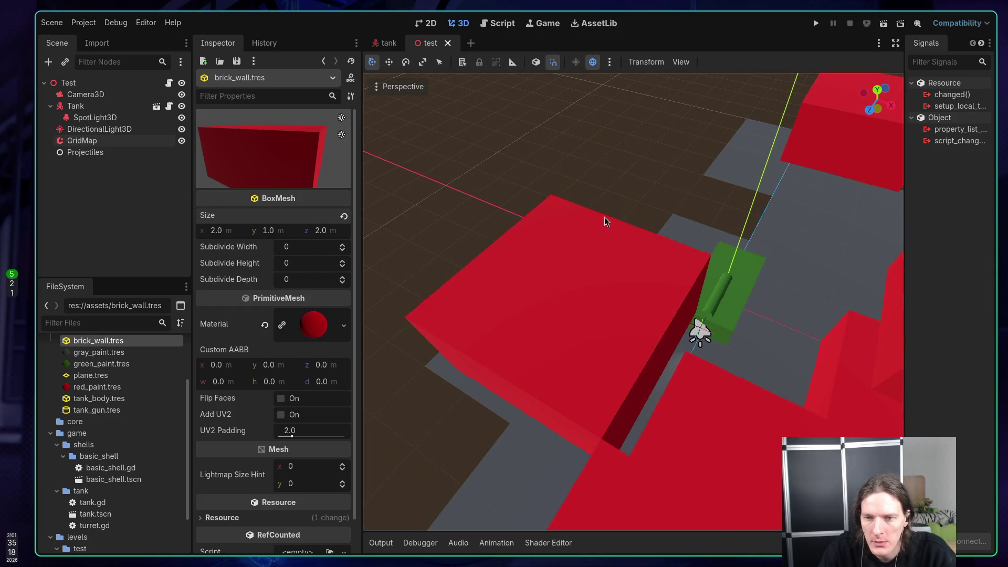
key(w)
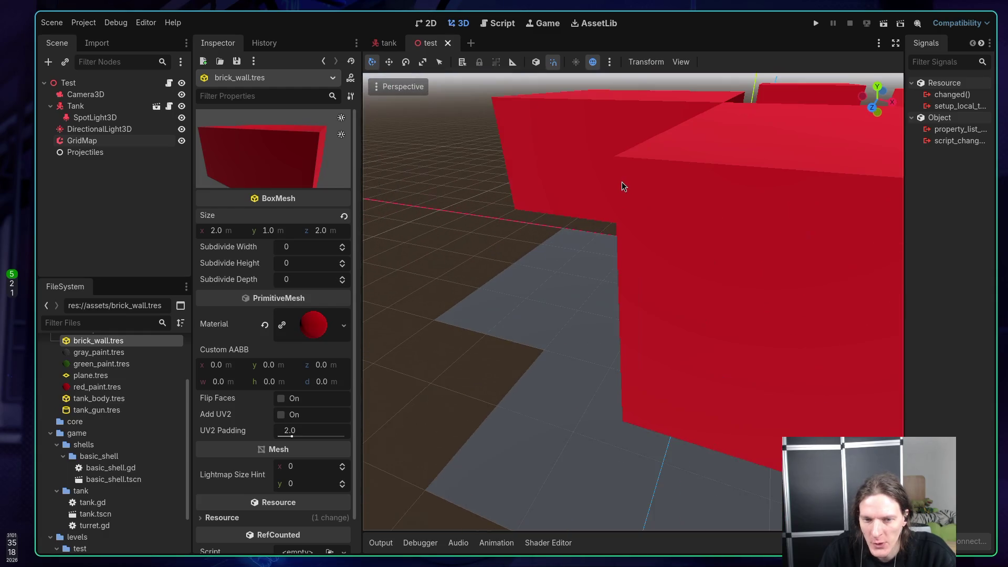
key(ctrl+s)
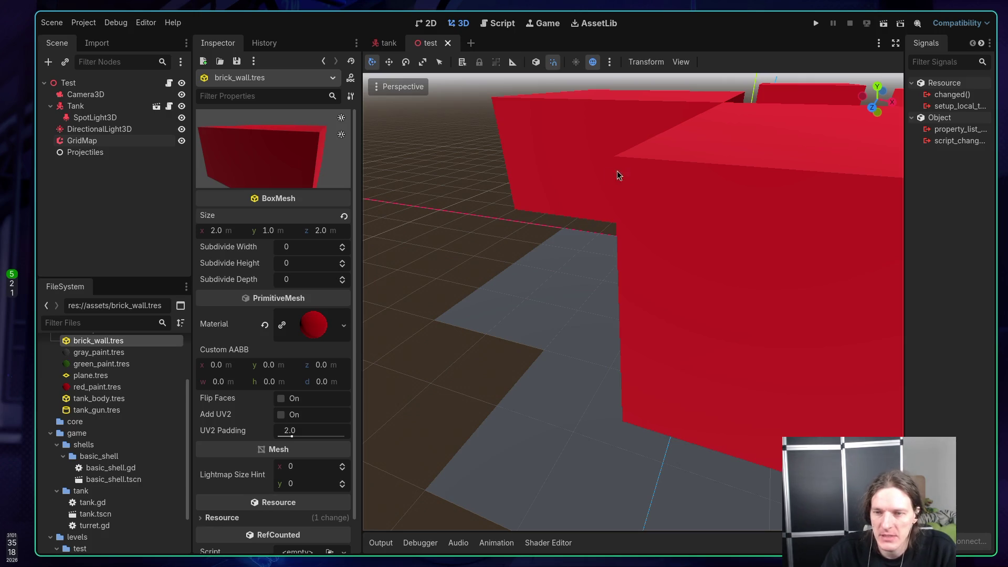
scroll(616, 172, down, 3)
scroll(656, 215, down, 6)
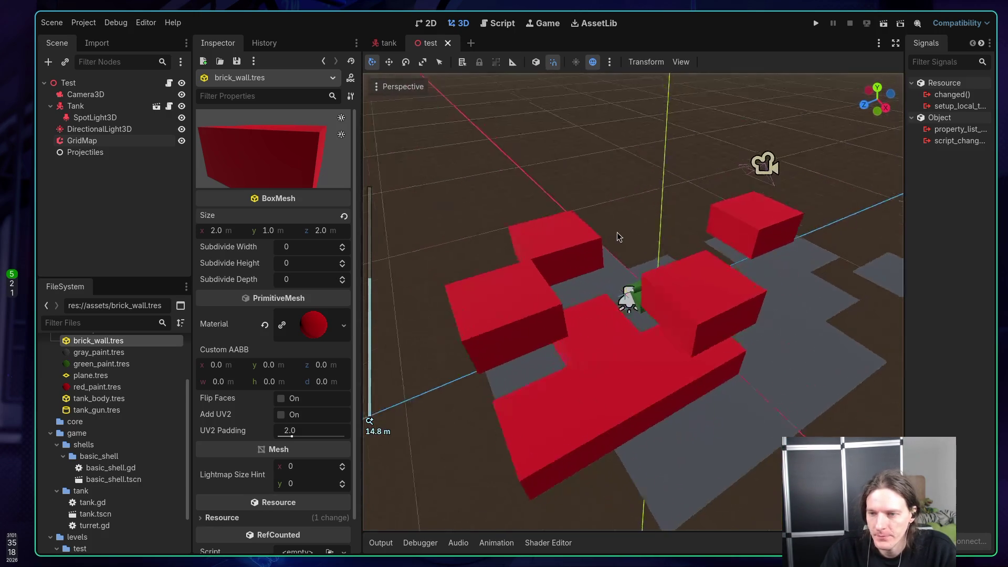
drag(616, 232, 396, 237)
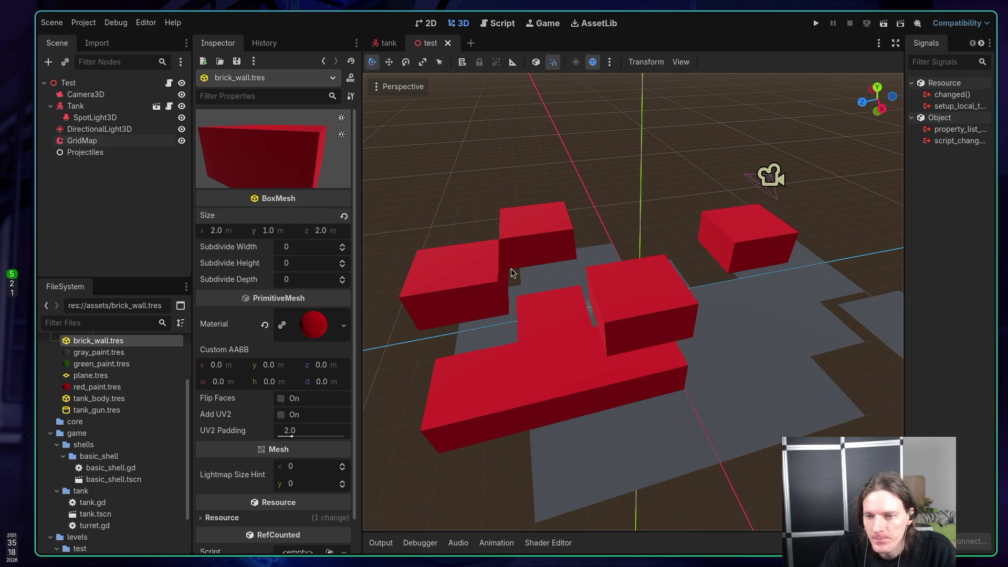
drag(513, 273, 471, 310)
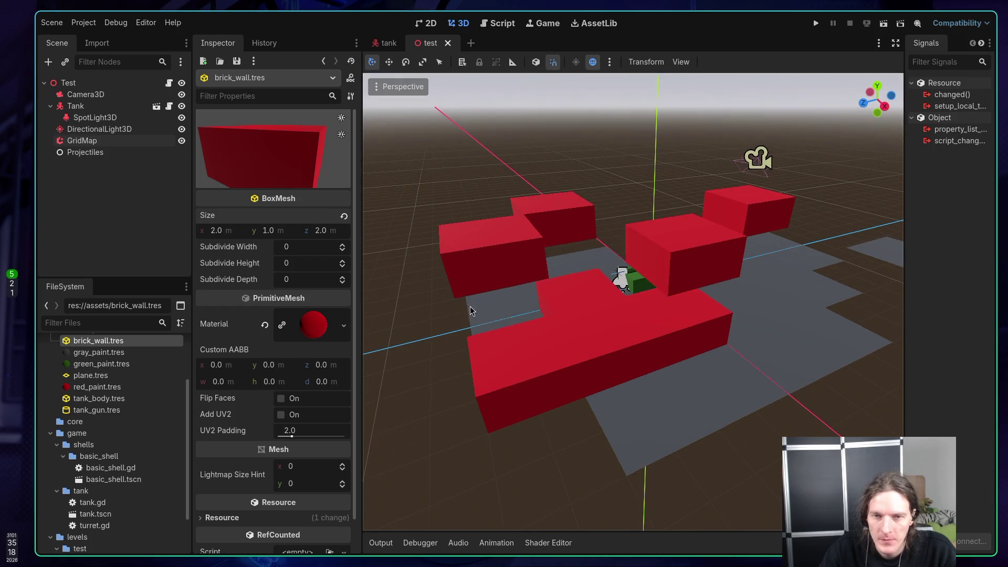
click(426, 23)
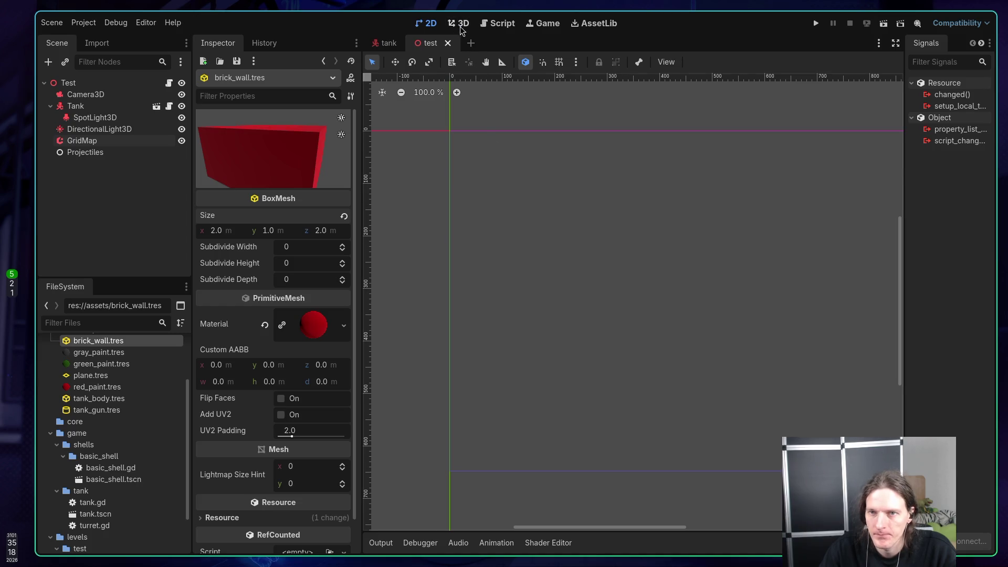
click(460, 23)
mouse_move(461, 121)
mouse_down()
mouse_move(558, 128)
mouse_move(534, 124)
mouse_move(513, 149)
mouse_up()
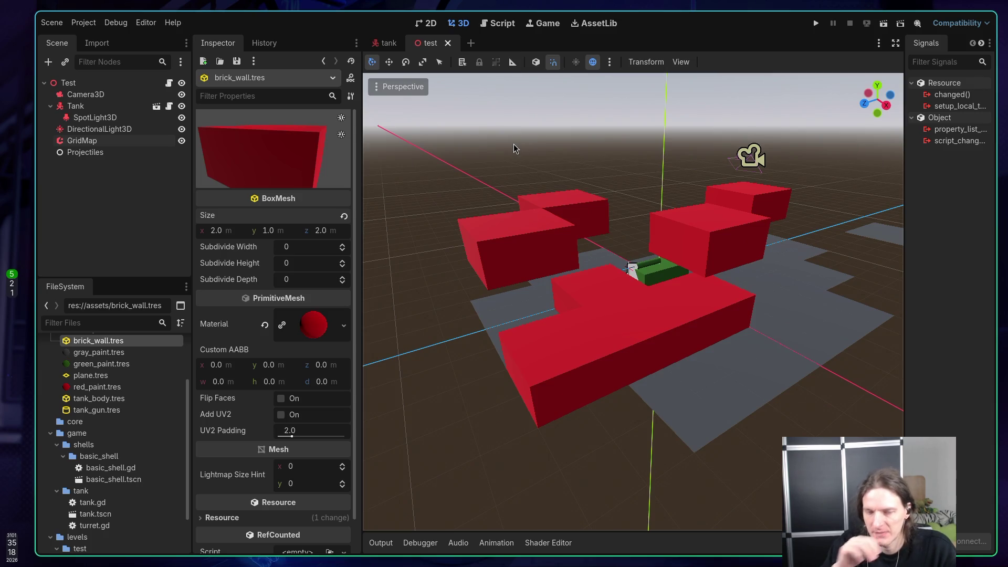
mouse_move(532, 213)
mouse_down()
mouse_move(547, 215)
mouse_move(466, 316)
mouse_up()
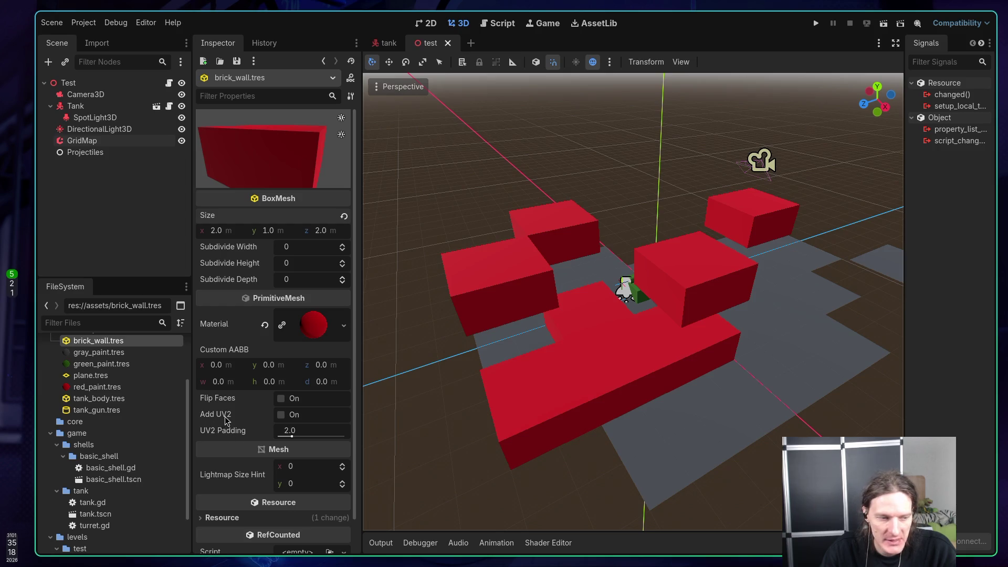
mouse_move(229, 418)
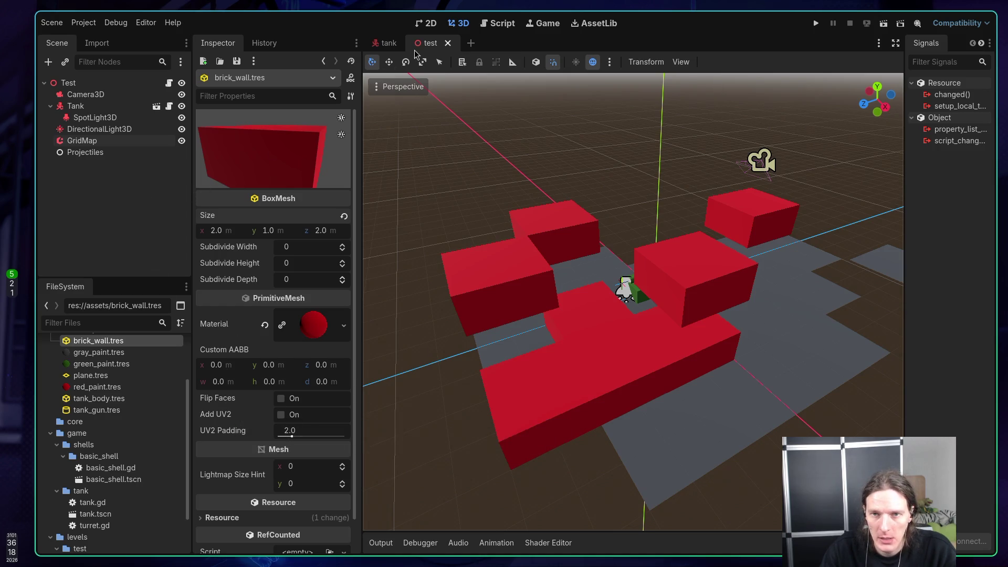
click(389, 43)
click(440, 44)
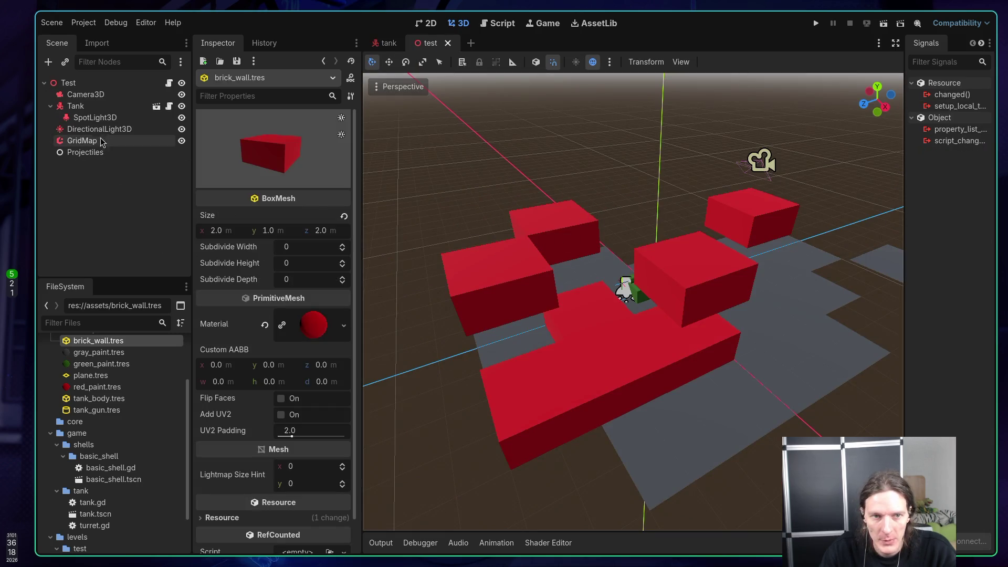
Step: Select the GridMap and orbit to a low frontal view of the red wall blocks
click(82, 140)
scroll(462, 281, down, 2)
mouse_move(484, 264)
mouse_down()
mouse_move(504, 278)
mouse_move(569, 235)
mouse_move(592, 234)
mouse_move(567, 227)
mouse_up()
scroll(522, 275, up, 4)
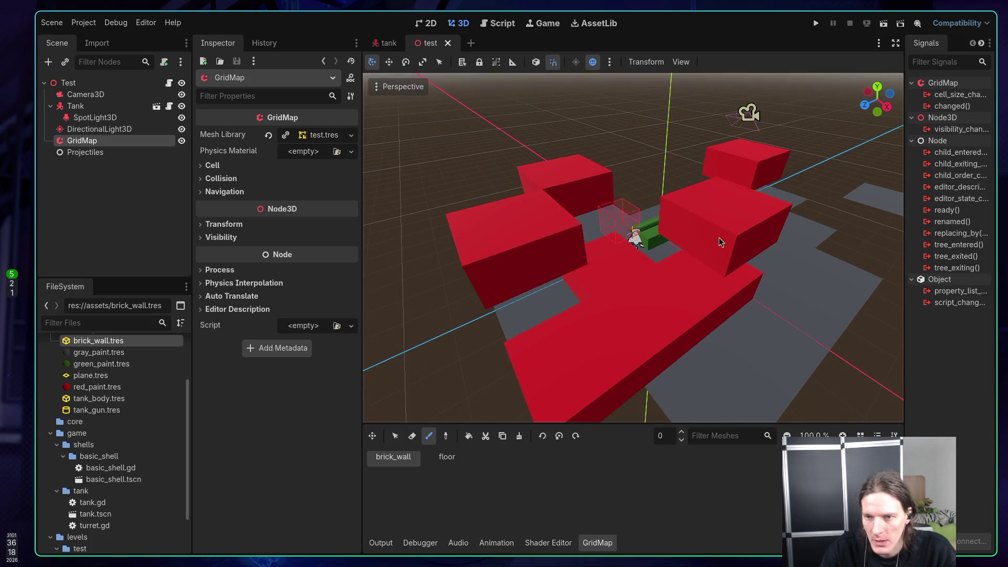
mouse_move(754, 253)
mouse_down()
mouse_move(715, 248)
mouse_move(760, 241)
mouse_up()
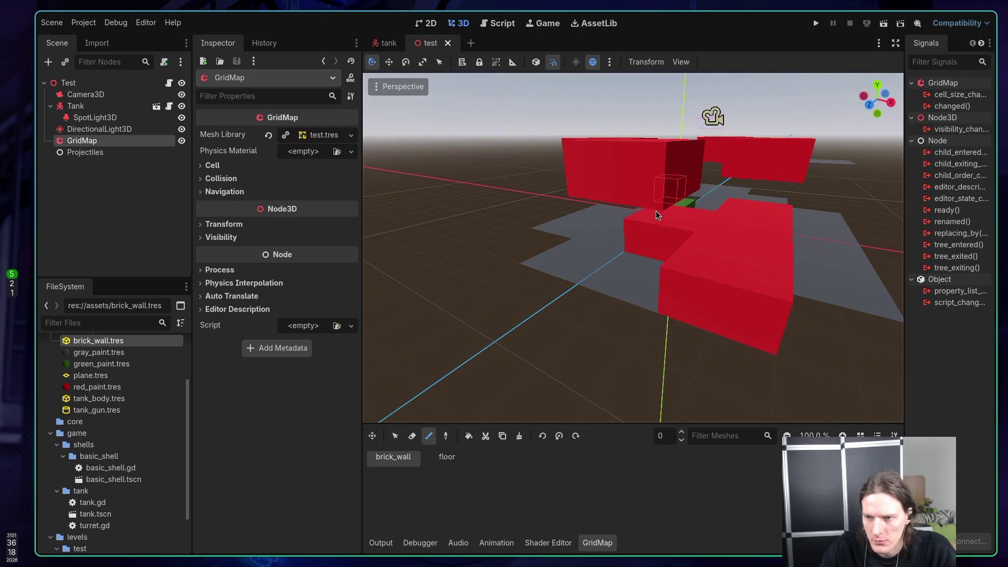
Step: Erase three red brick_wall blocks on floor 1, then return to floor 0 with the floor tile selected
click(412, 435)
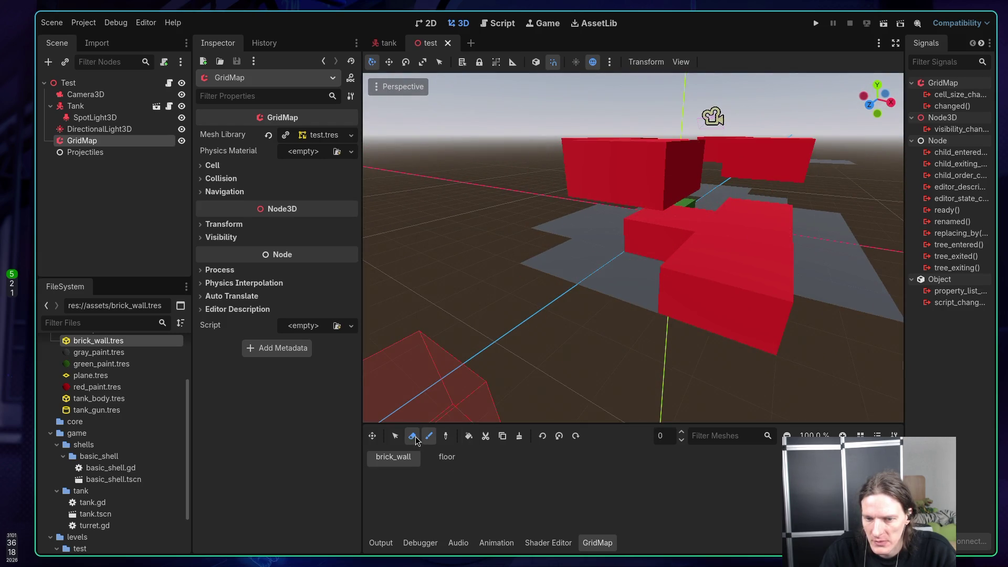
click(680, 432)
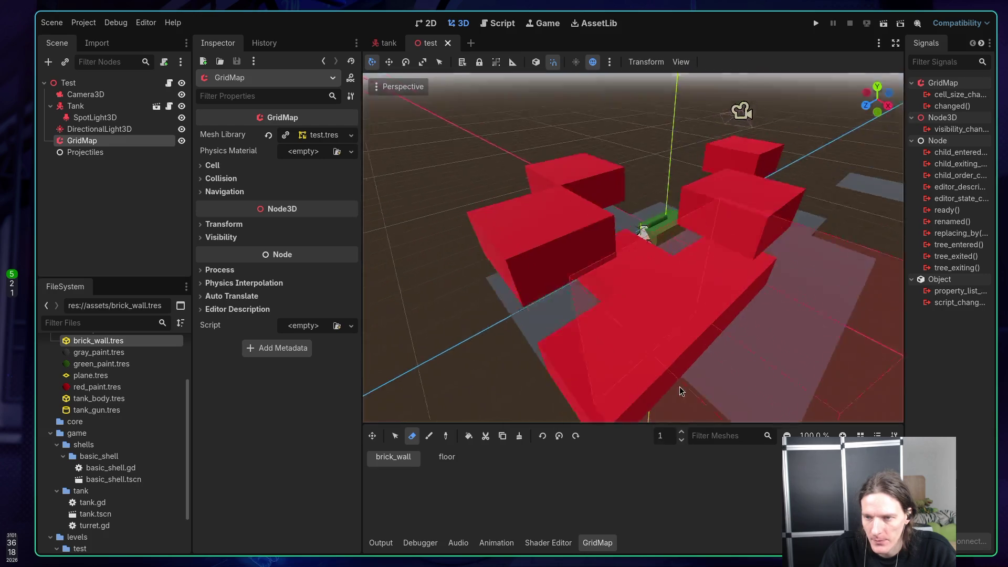
click(536, 208)
click(708, 236)
click(750, 173)
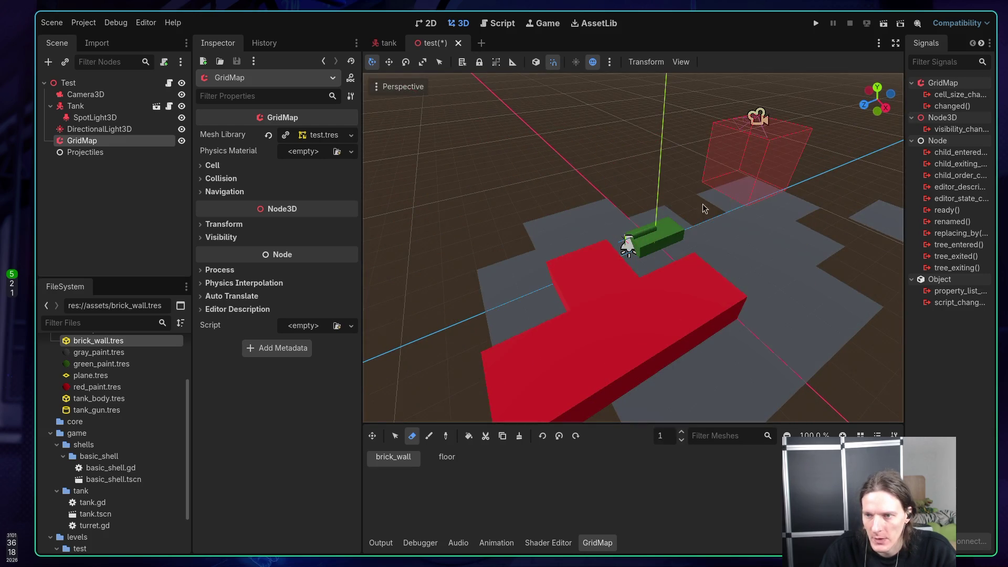
mouse_move(741, 226)
mouse_down()
mouse_move(693, 210)
mouse_move(582, 223)
mouse_move(518, 287)
mouse_move(596, 263)
mouse_move(582, 385)
mouse_up()
click(680, 440)
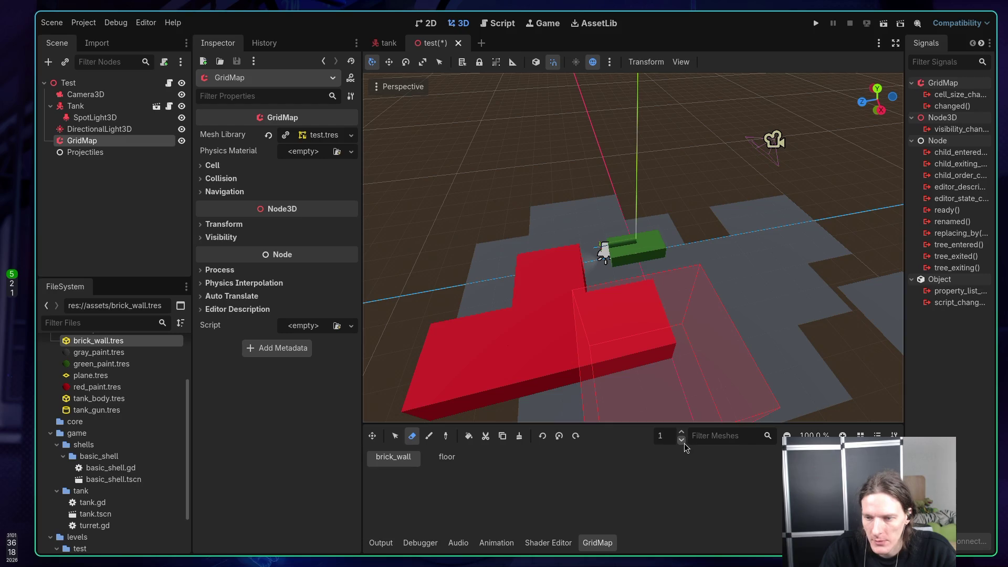
click(440, 457)
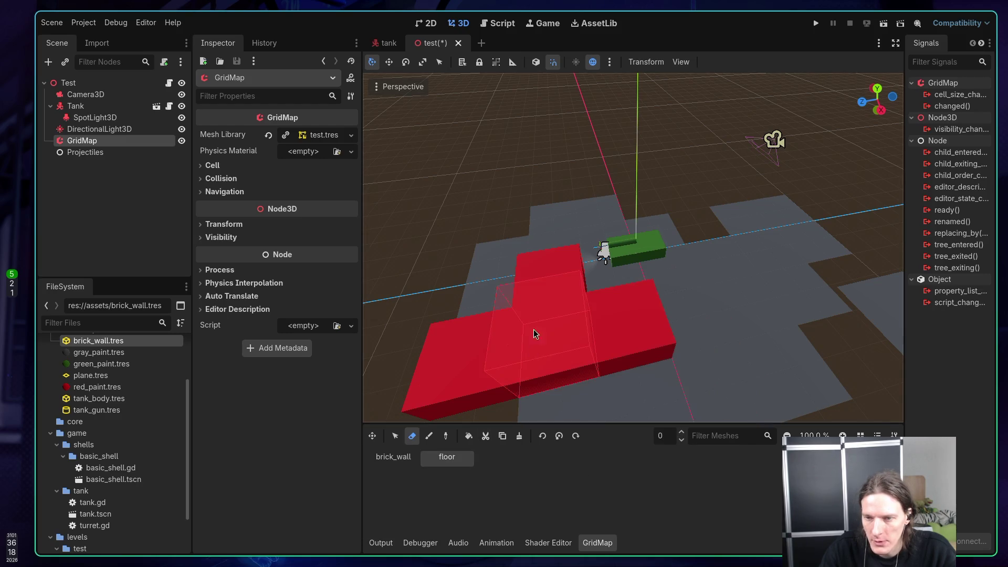
Step: On GridMap floor -1, paint grey floor tiles over every brown gap around the tank
click(429, 439)
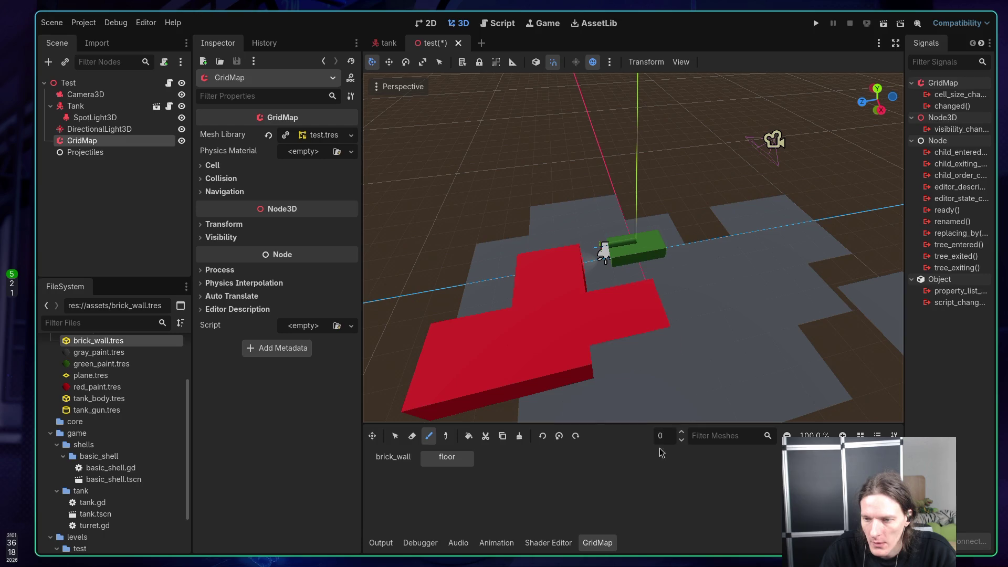
key(q)
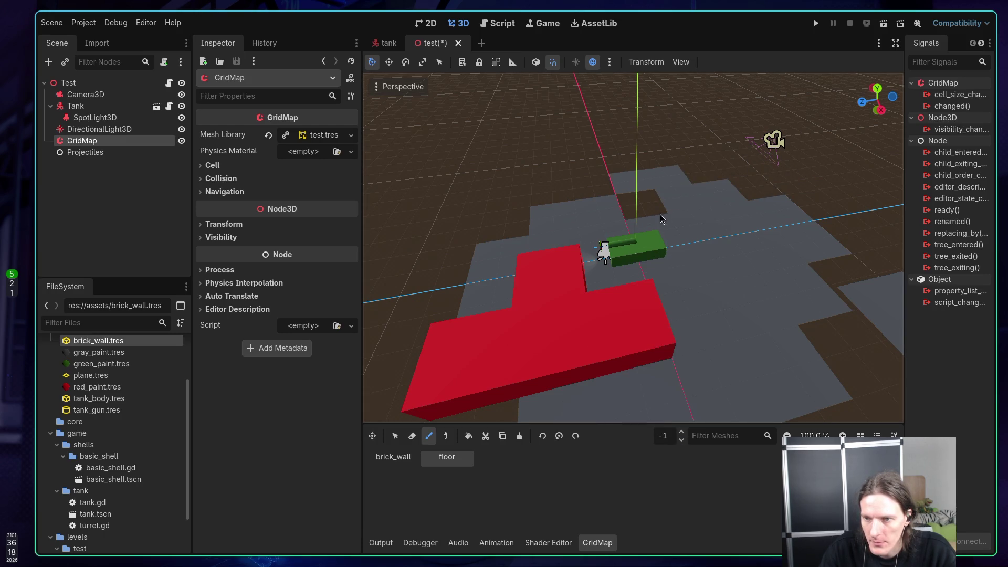
drag(620, 215, 671, 230)
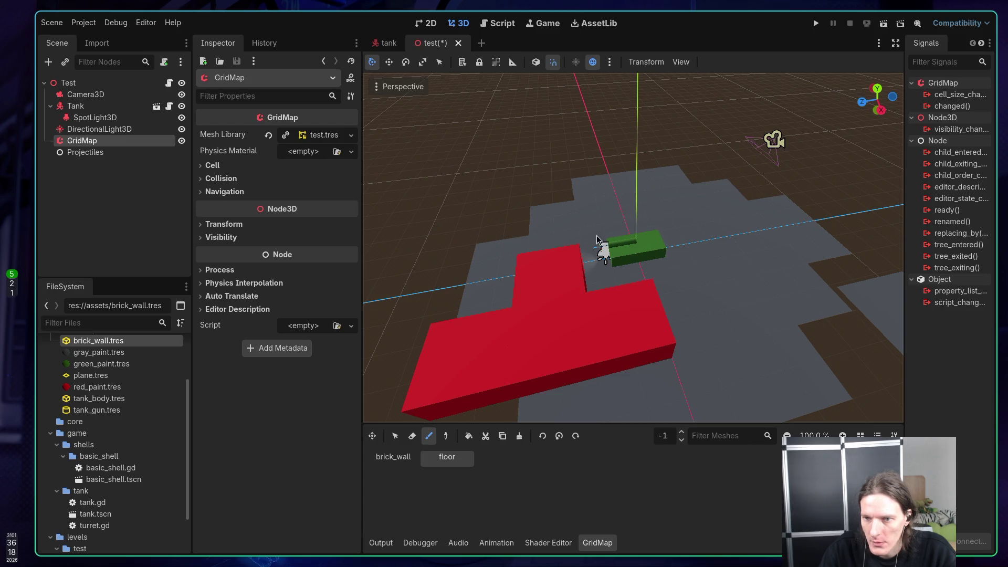
mouse_move(596, 239)
mouse_down()
mouse_move(510, 243)
mouse_move(573, 231)
mouse_up()
mouse_move(682, 218)
mouse_down()
mouse_move(754, 216)
mouse_move(731, 189)
mouse_move(730, 210)
mouse_move(765, 218)
mouse_move(634, 249)
mouse_move(572, 246)
mouse_up()
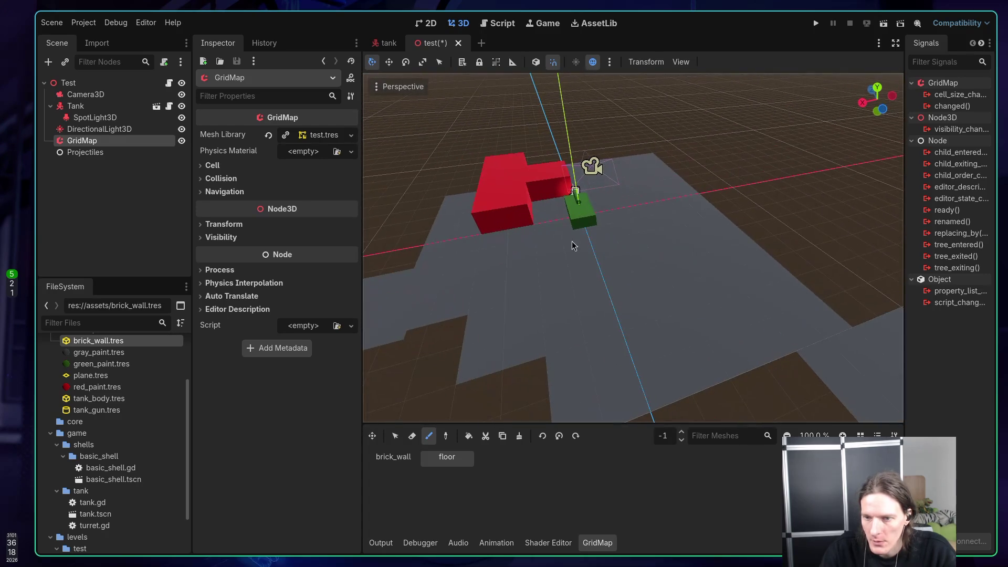
mouse_move(527, 396)
mouse_down()
mouse_move(493, 359)
mouse_move(465, 227)
mouse_move(474, 208)
mouse_move(503, 219)
mouse_move(540, 196)
mouse_move(663, 180)
mouse_move(676, 216)
mouse_move(818, 317)
mouse_move(703, 209)
mouse_up()
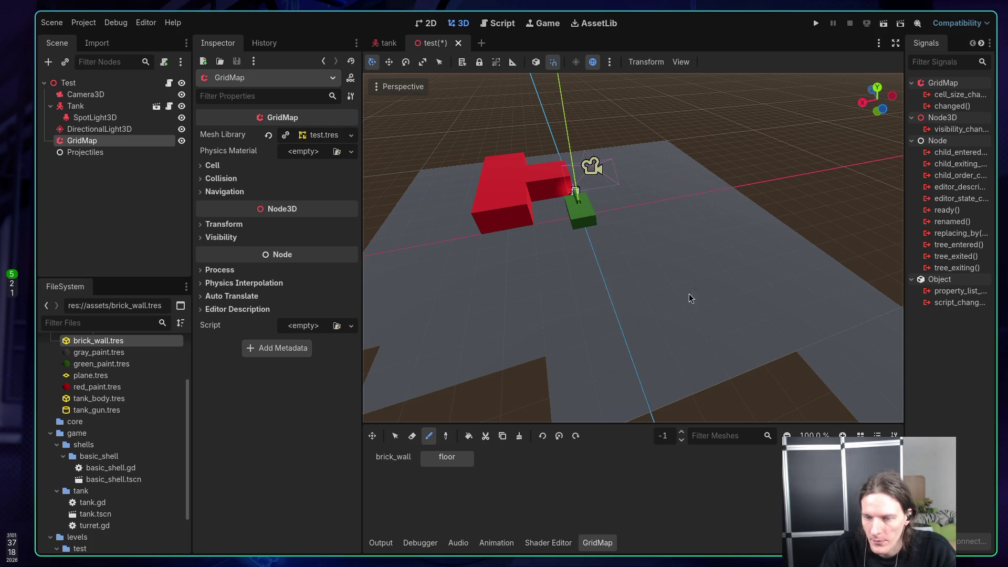
mouse_move(688, 294)
mouse_down()
mouse_move(508, 320)
mouse_move(472, 241)
mouse_up()
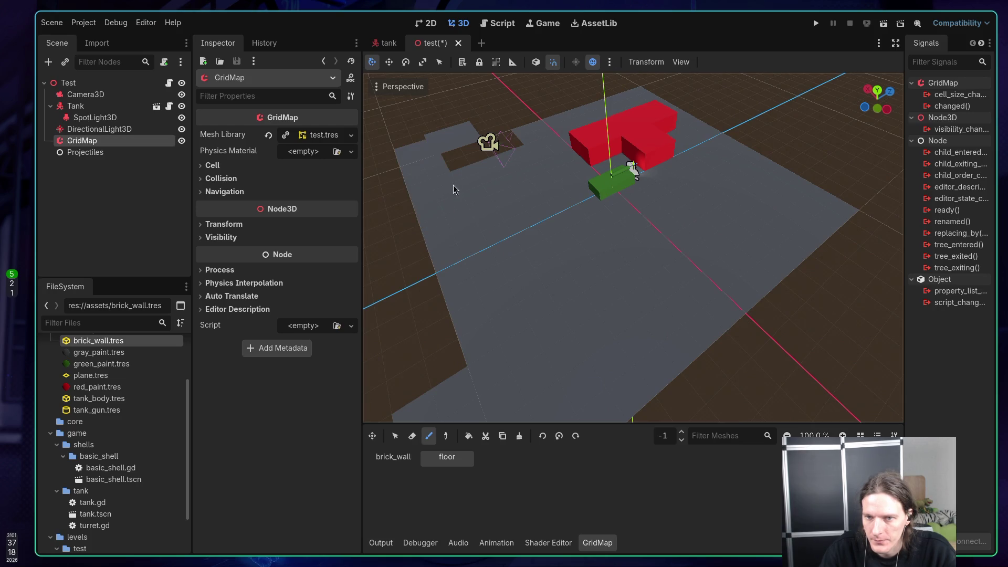
mouse_move(453, 187)
mouse_down()
mouse_move(503, 177)
mouse_move(492, 218)
mouse_move(758, 175)
mouse_move(782, 210)
mouse_move(691, 259)
mouse_up()
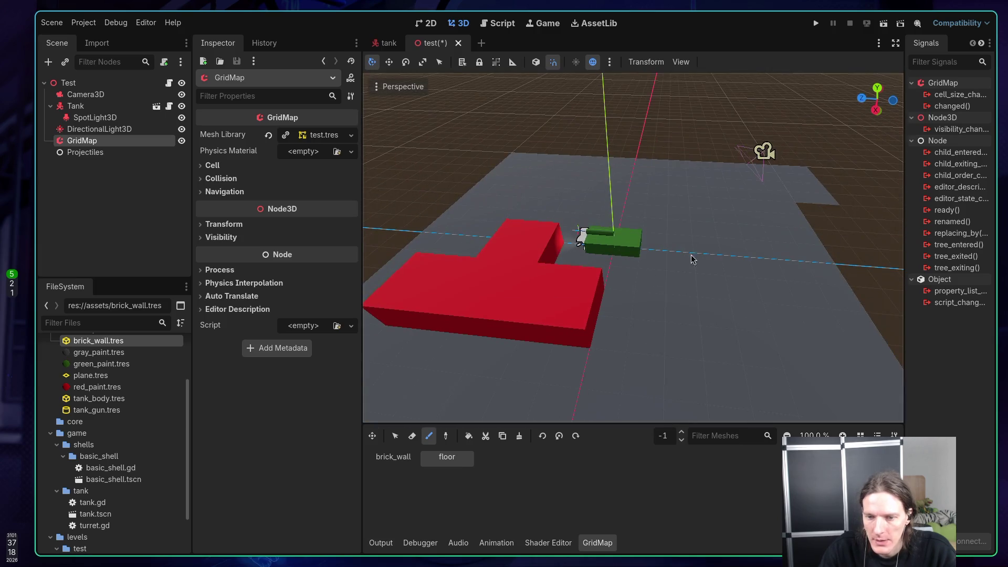
click(393, 456)
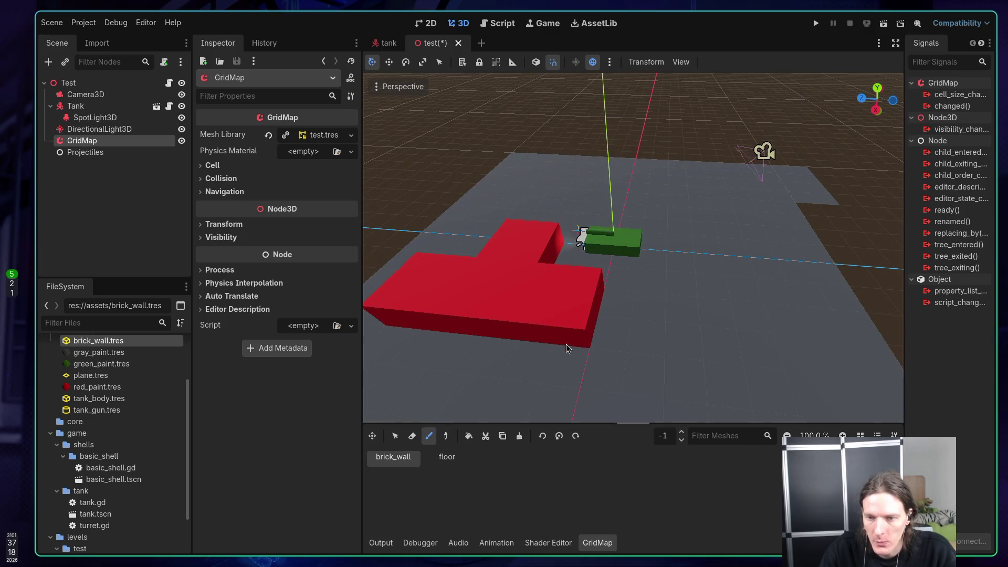
Step: On floor 0, paint brick_wall blocks diagonally, at the upper wall's end and down the right side
drag(625, 272, 502, 224)
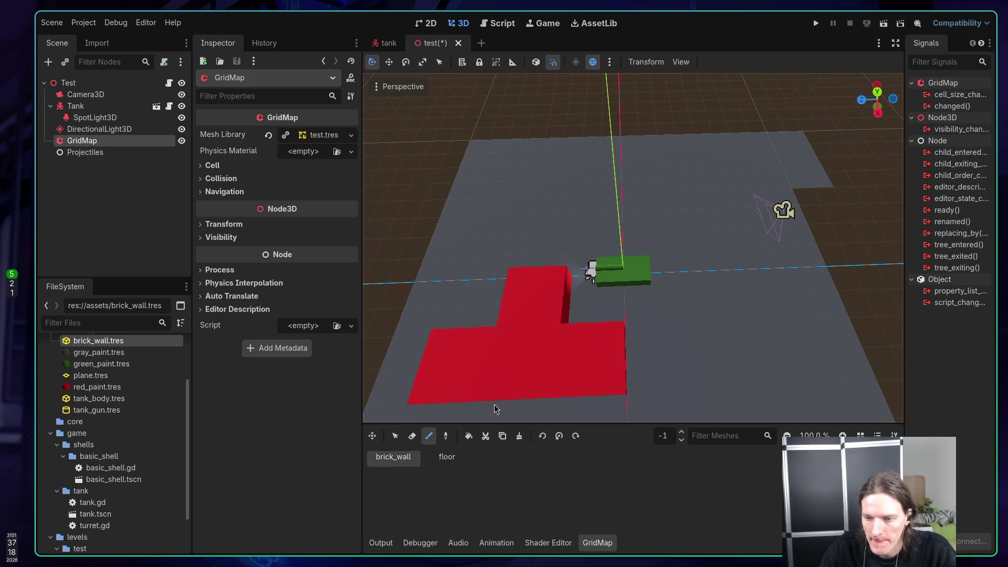
click(680, 431)
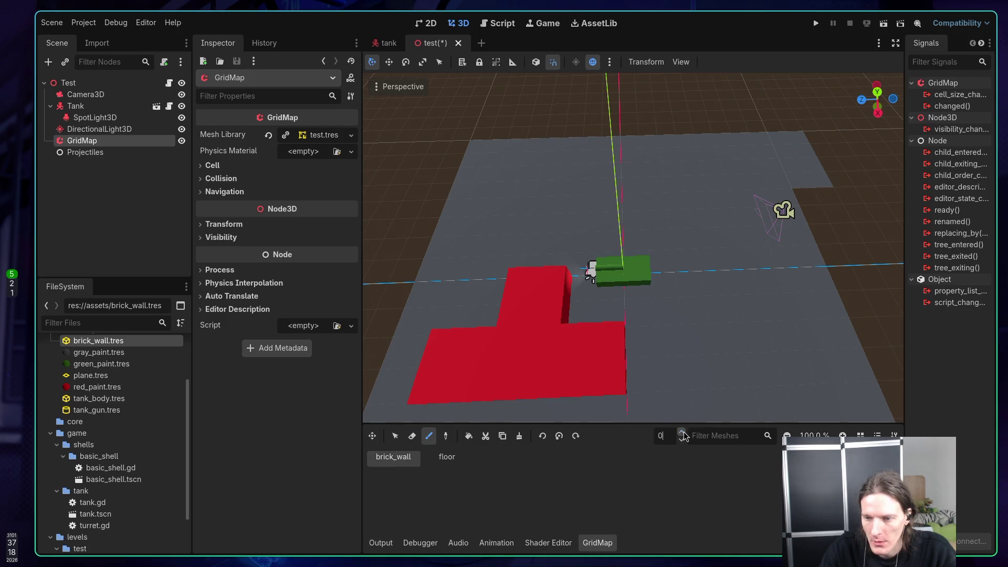
drag(661, 367, 557, 295)
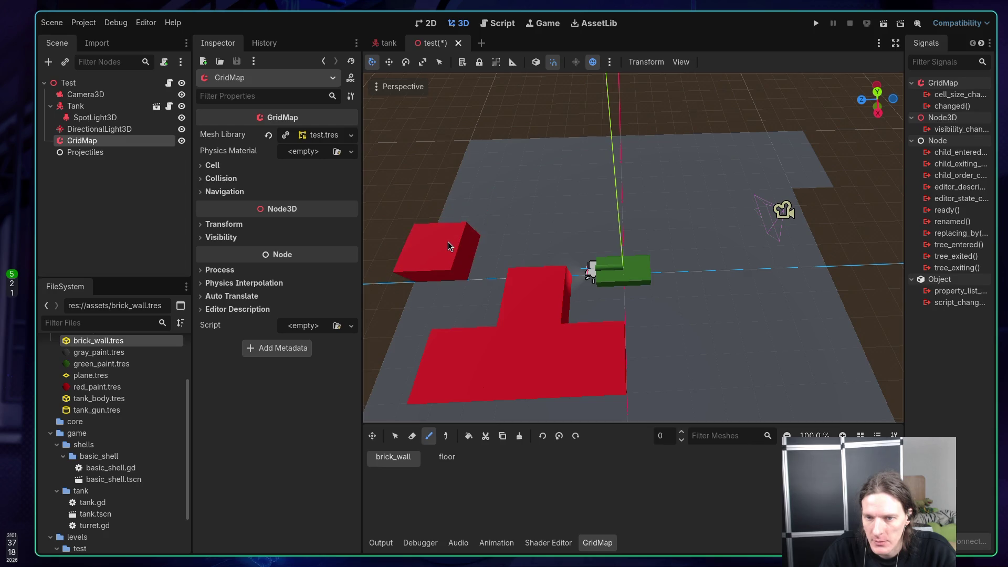
mouse_move(458, 218)
mouse_down()
mouse_move(475, 176)
mouse_move(539, 158)
mouse_up()
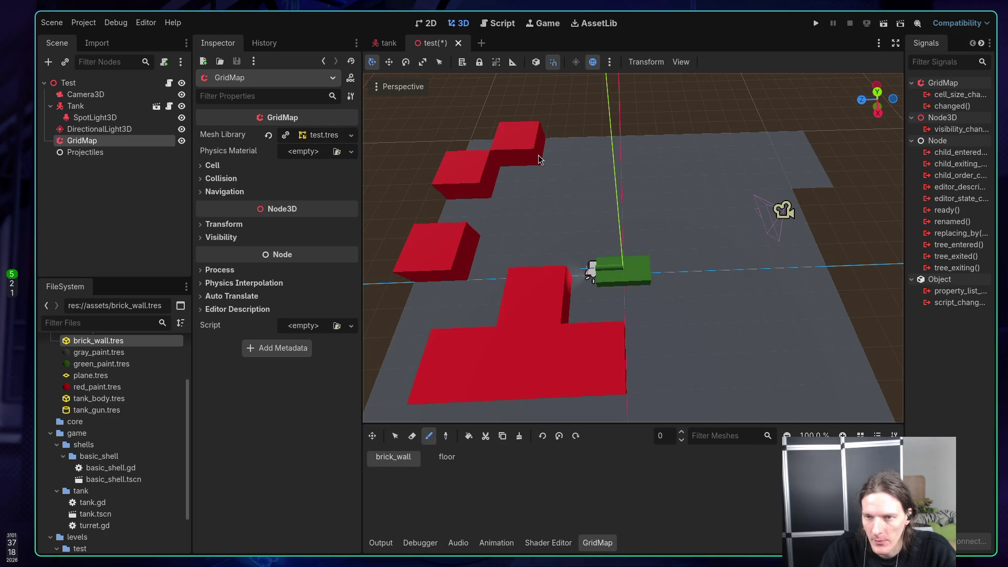
click(785, 167)
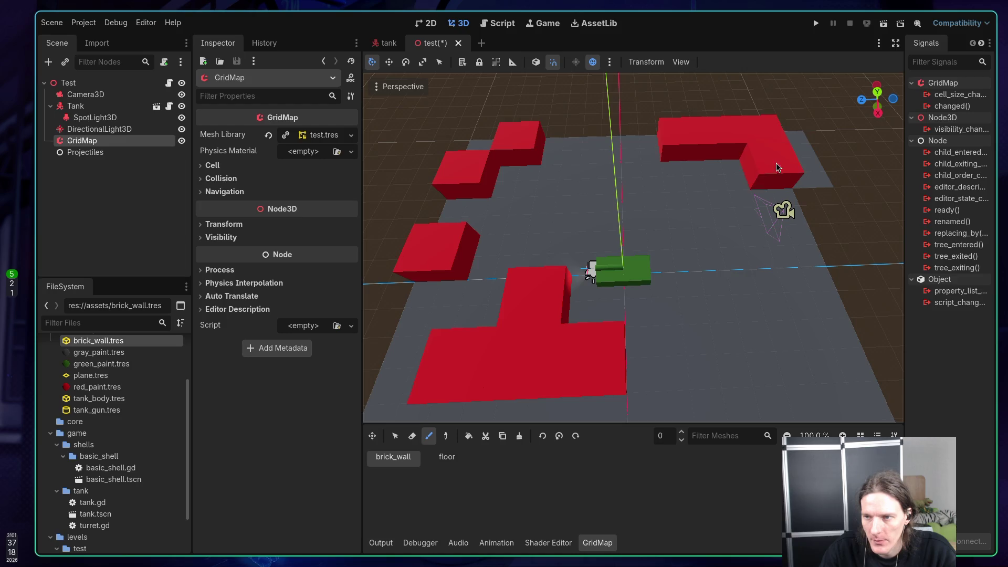
drag(793, 175, 848, 365)
Step: Paint a row of walls along the front edge, erase the stray block, and run the scene
scroll(682, 309, down, 2)
scroll(652, 305, down, 3)
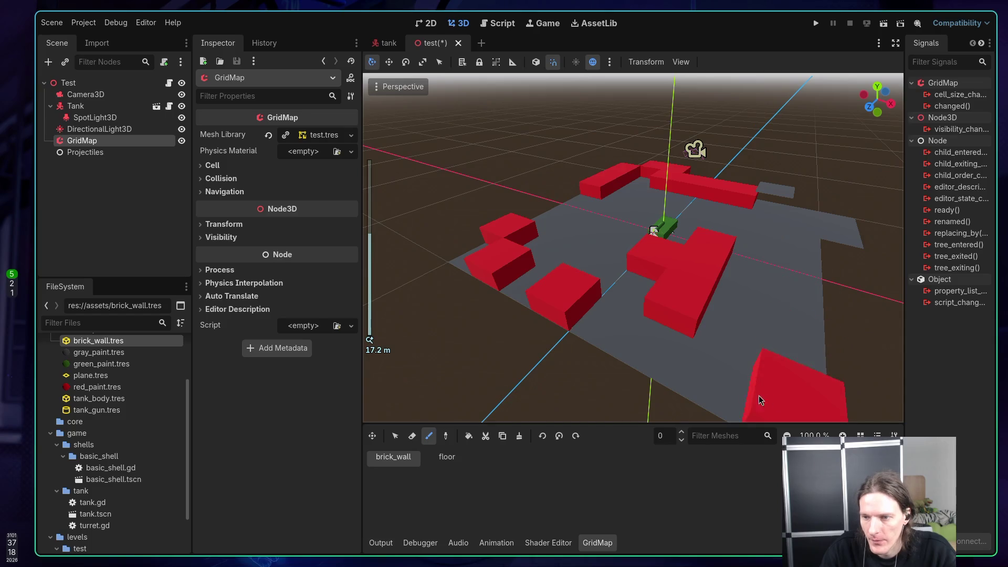
scroll(766, 336, down, 3)
mouse_move(622, 292)
mouse_down()
mouse_move(696, 310)
mouse_move(745, 244)
mouse_move(744, 223)
mouse_move(720, 227)
mouse_move(562, 188)
mouse_move(602, 189)
mouse_move(703, 252)
mouse_up()
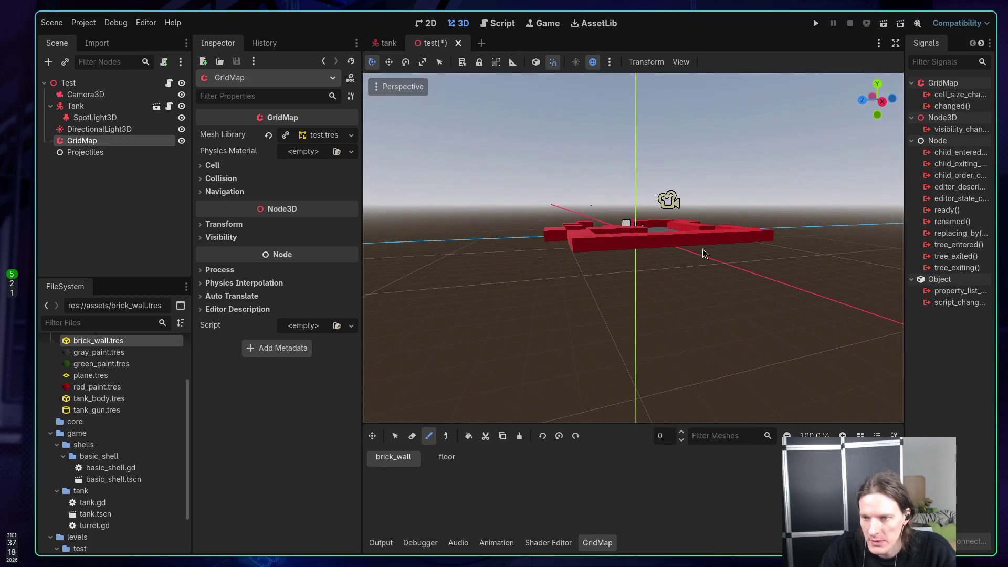
click(575, 341)
click(412, 435)
mouse_move(683, 294)
mouse_down()
mouse_move(765, 254)
mouse_move(764, 225)
mouse_move(876, 227)
mouse_move(765, 266)
mouse_move(682, 262)
mouse_move(644, 295)
mouse_up()
scroll(875, 227, up, 5)
key(F5)
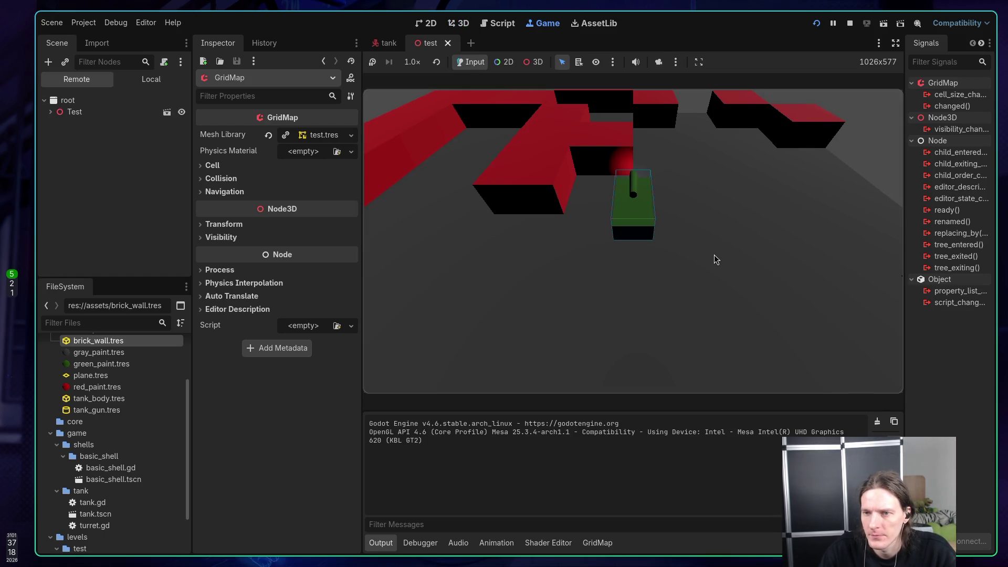
Step: Turn the tank both ways and fire shells in the running game, then stop it with F8
click(714, 256)
key(d)
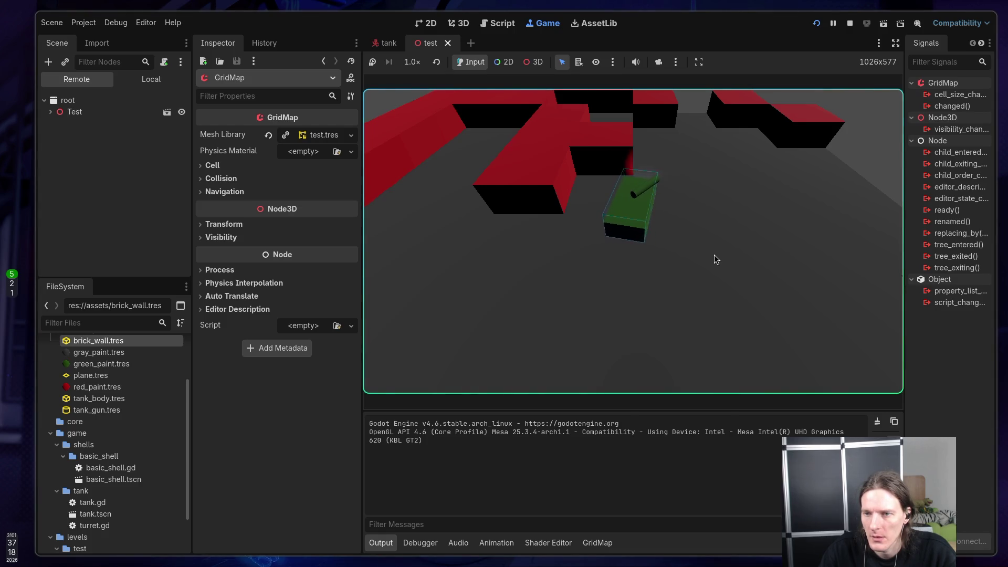
key(a)
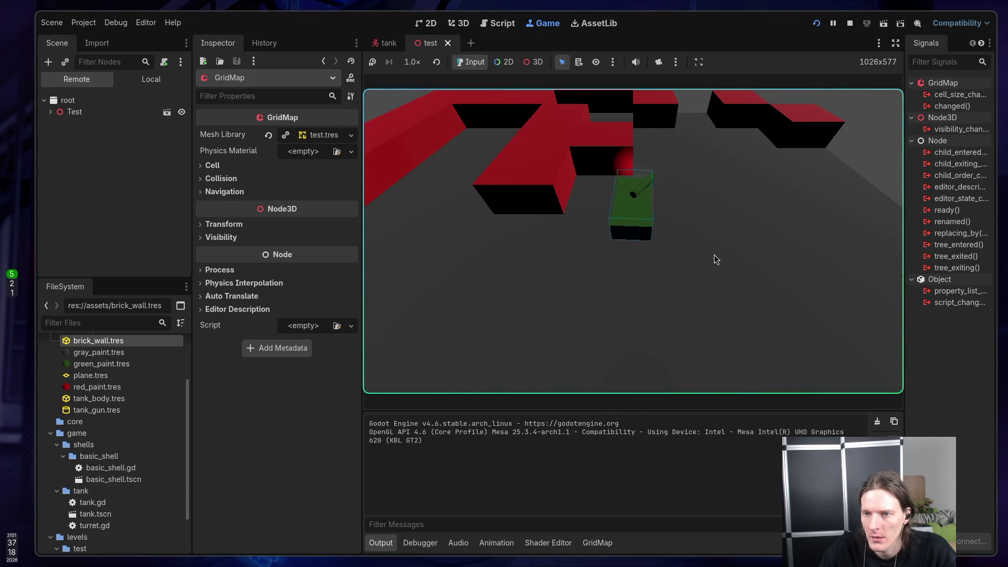
key(d)
key(space)
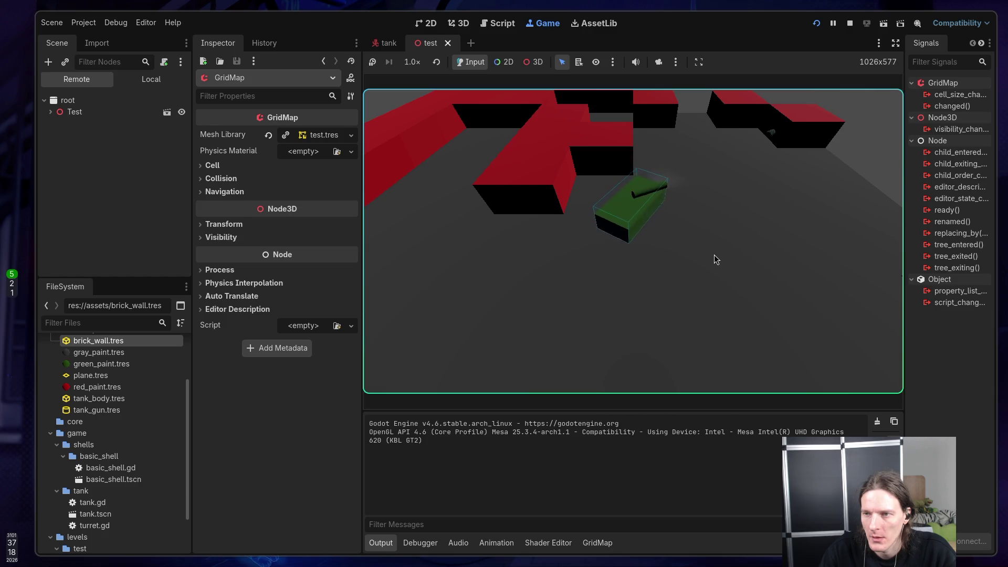
key(a)
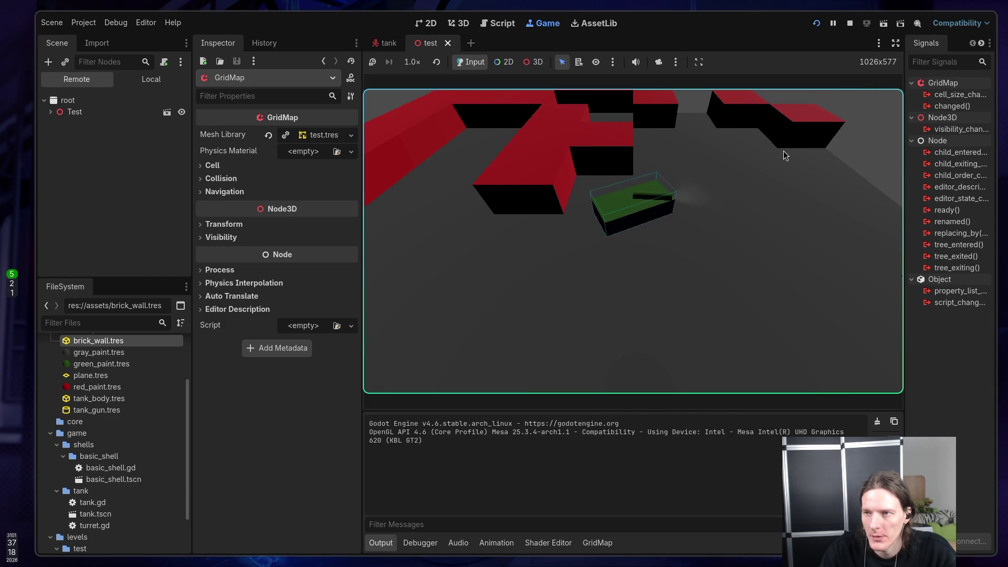
key(F8)
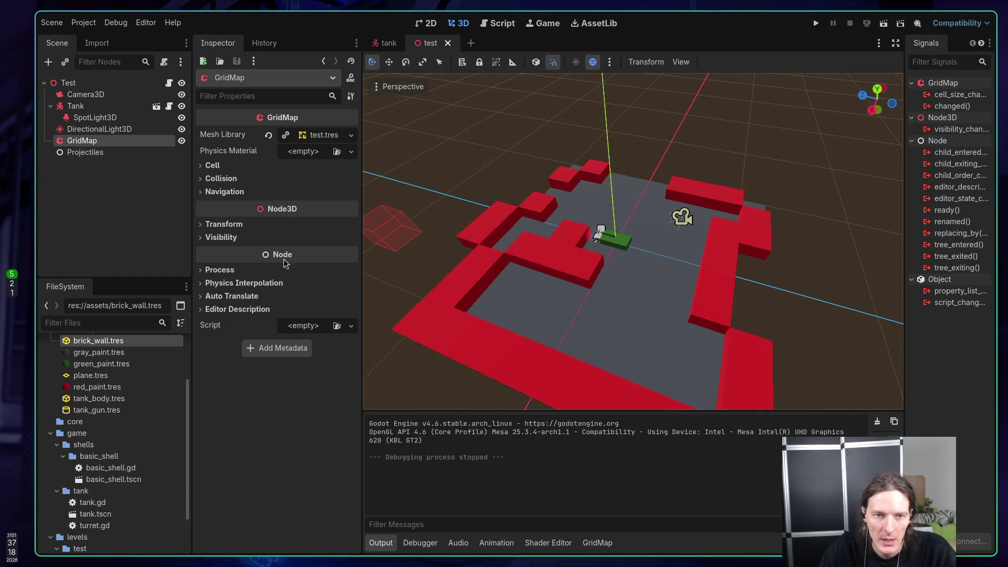
Step: Save the scene, rerun it, drive the tank forward, and stop the game
key(ctrl+s)
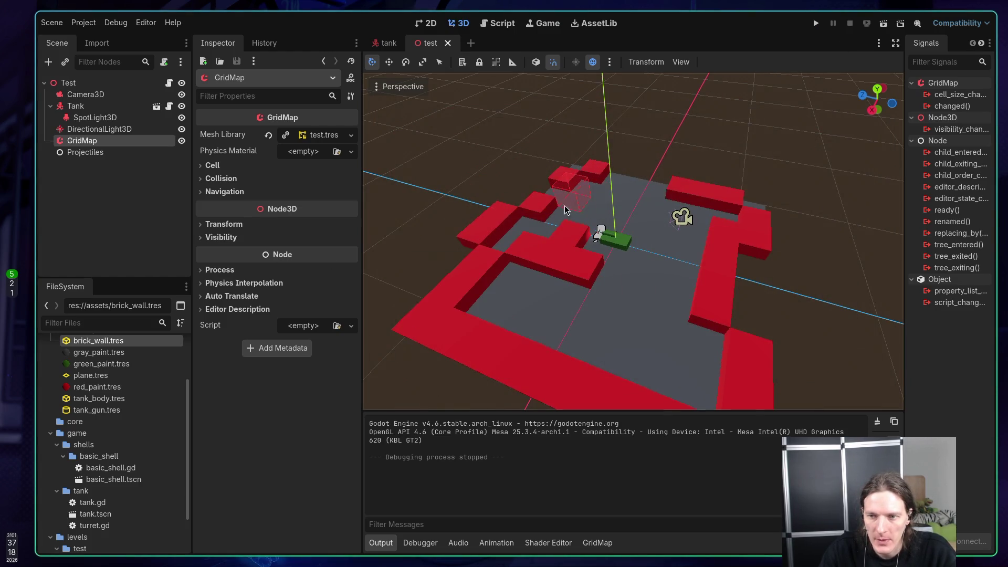
key(F5)
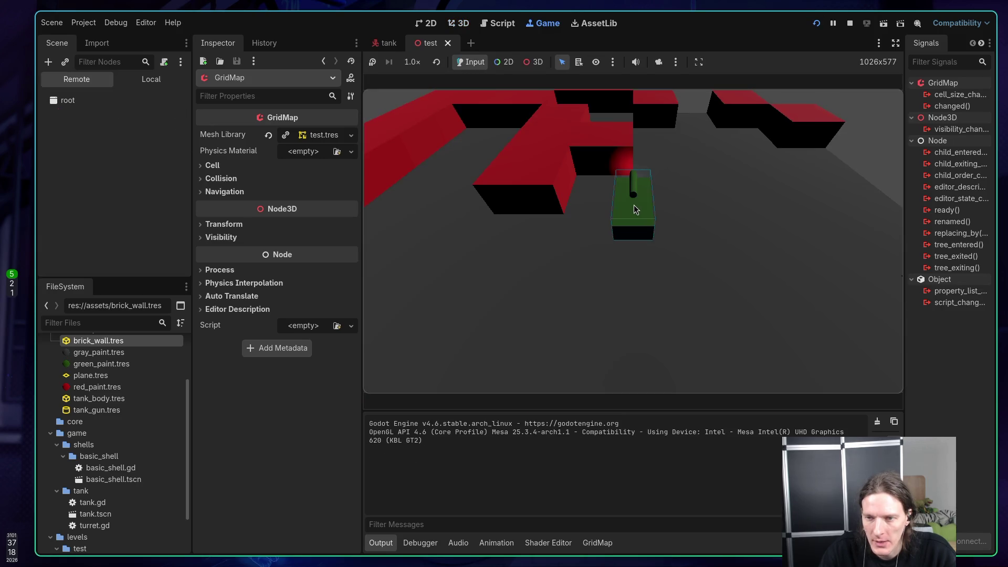
key(w)
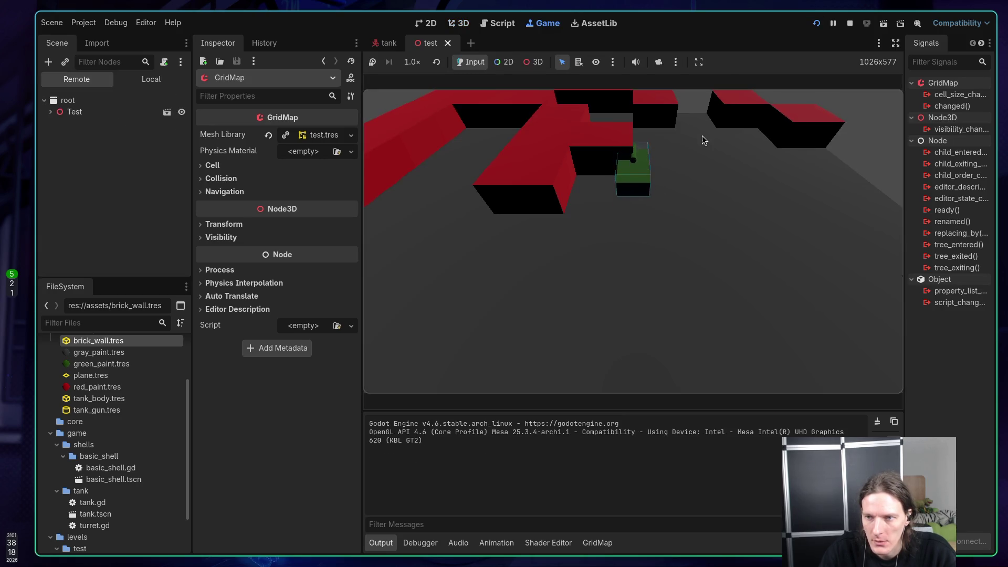
click(850, 24)
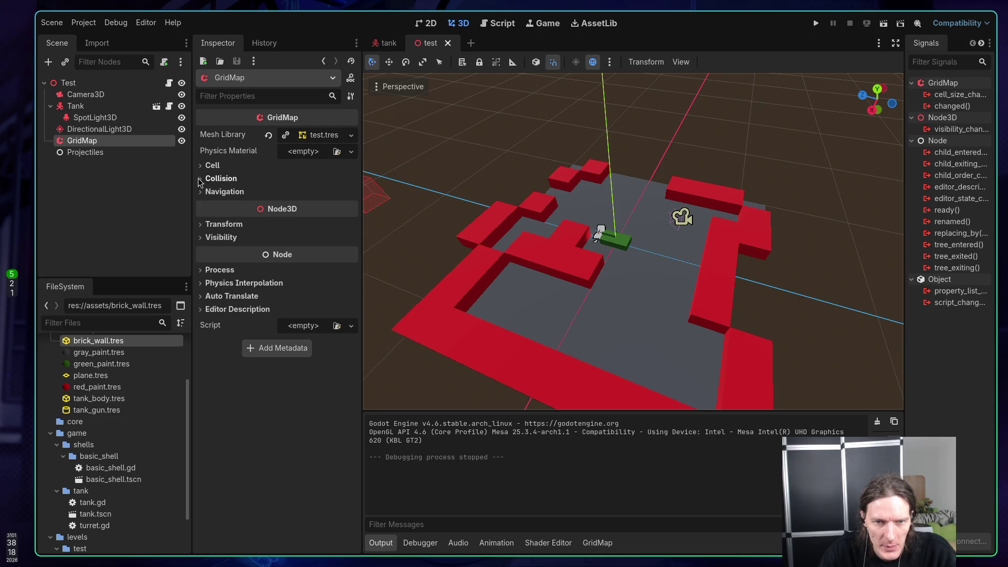
Step: Enable collision layer 2 on the GridMap, test-run the level once, and expand its Cell settings
click(220, 179)
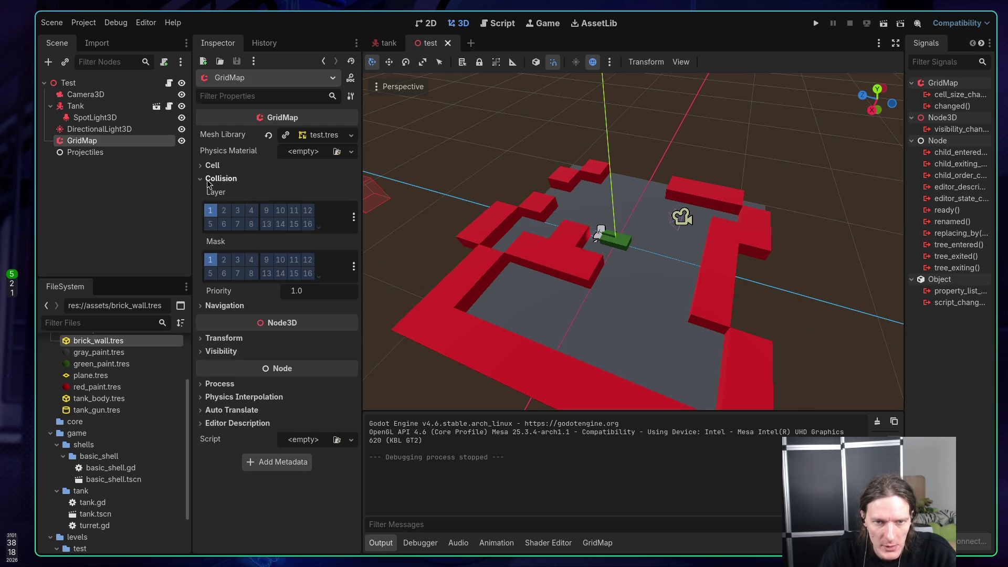
click(224, 210)
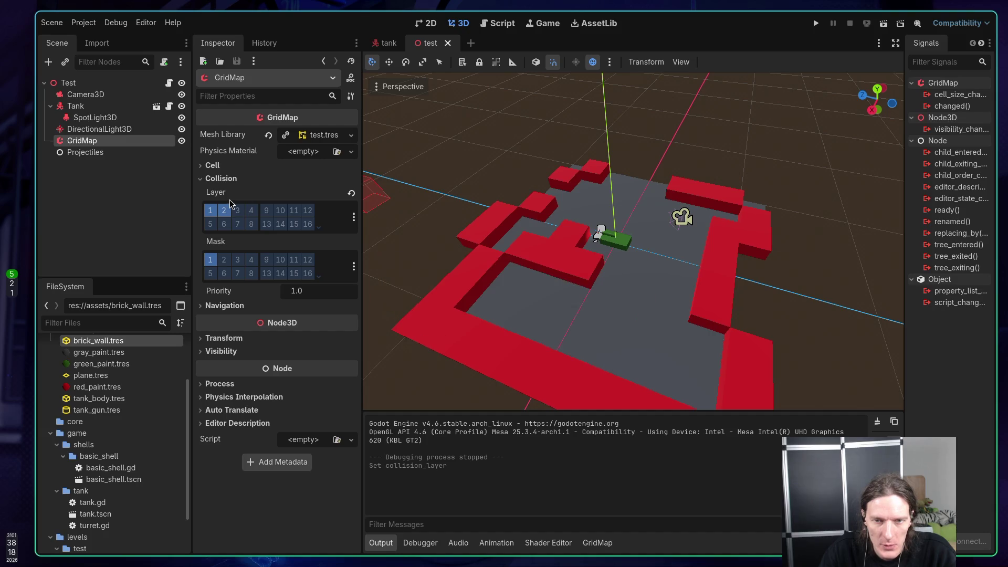
click(816, 23)
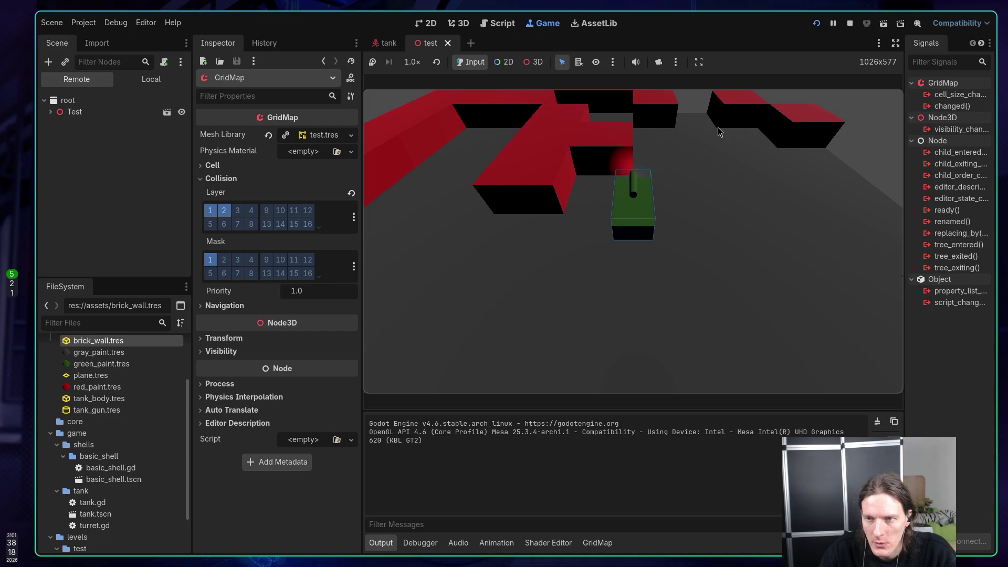
click(850, 23)
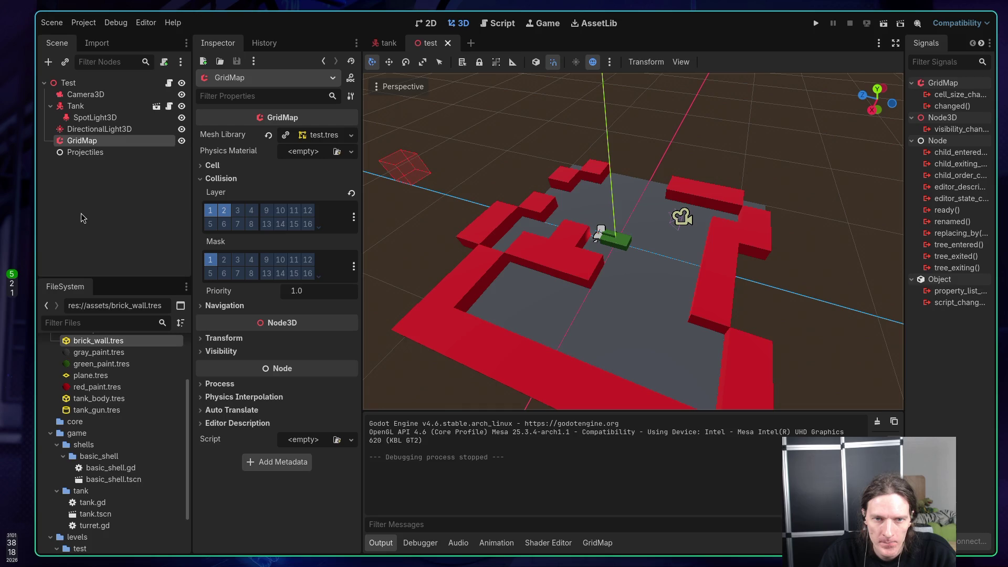
click(205, 166)
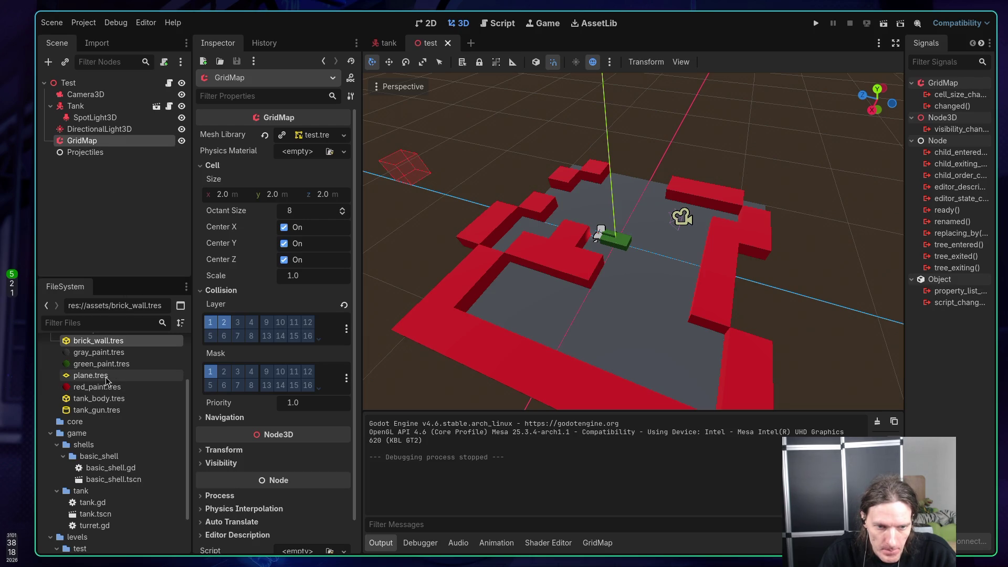
scroll(108, 377, down, 3)
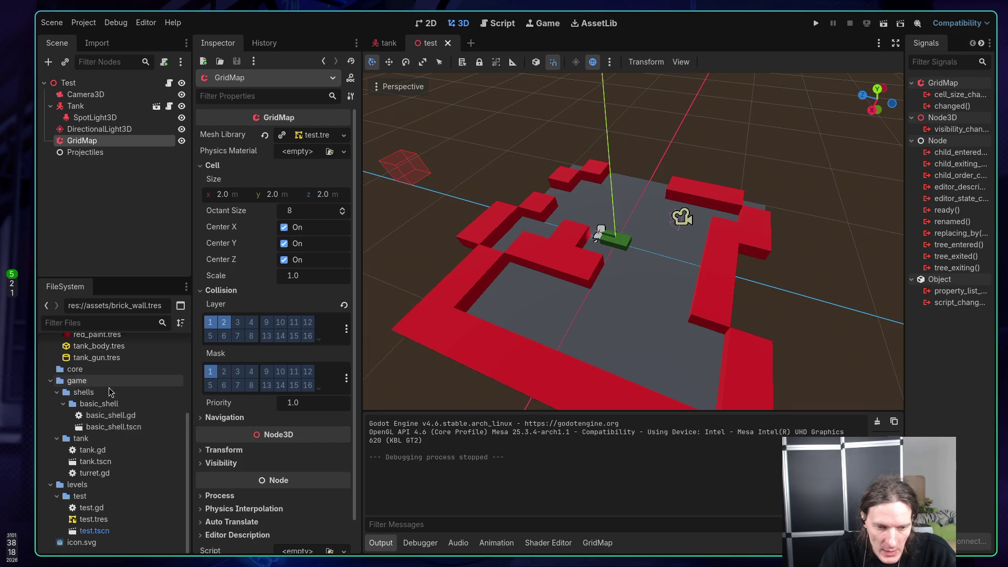
Step: Open the test.tres mesh library and scroll to the brick_wall item
click(98, 519)
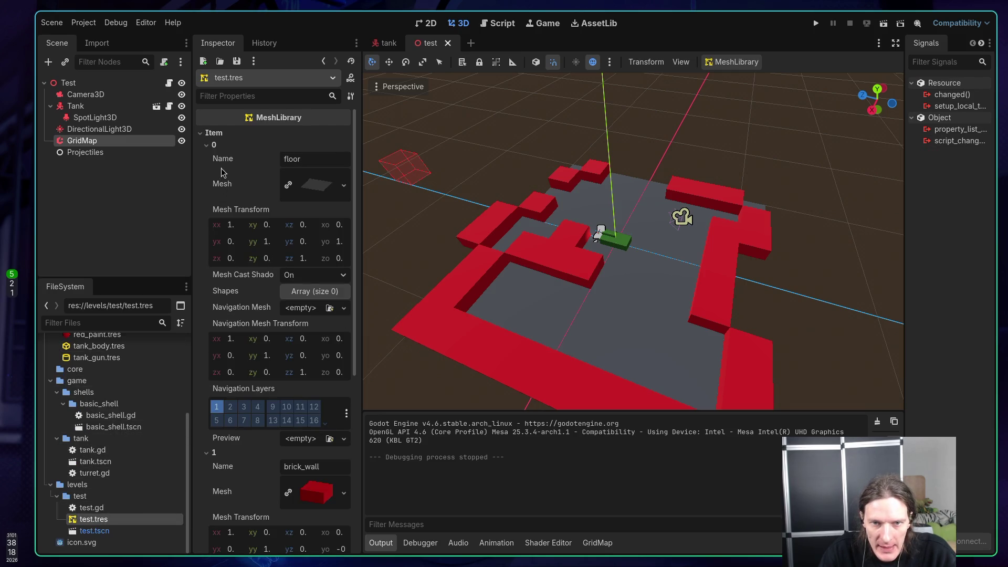
scroll(217, 170, down, 2)
scroll(217, 171, down, 3)
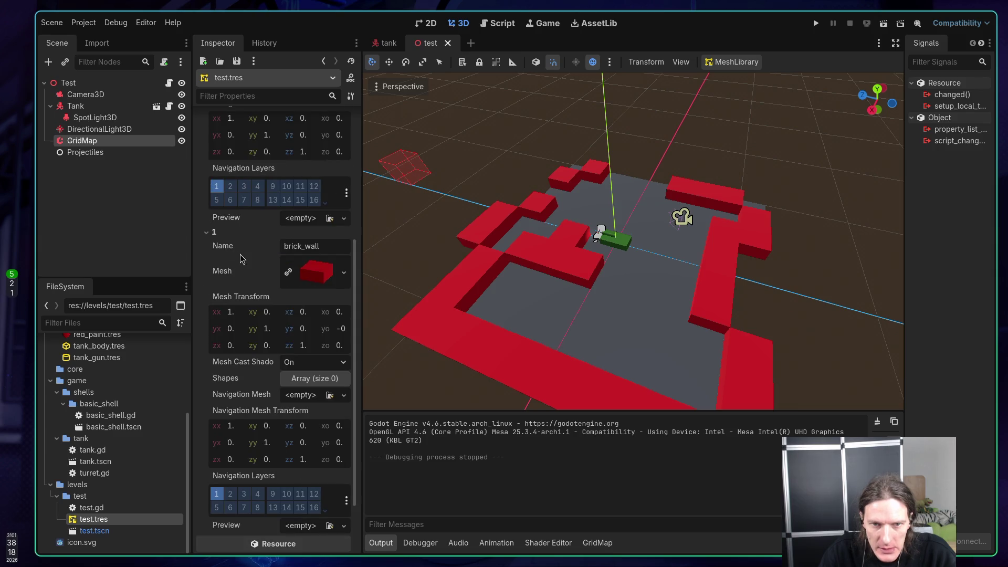
scroll(231, 255, down, 2)
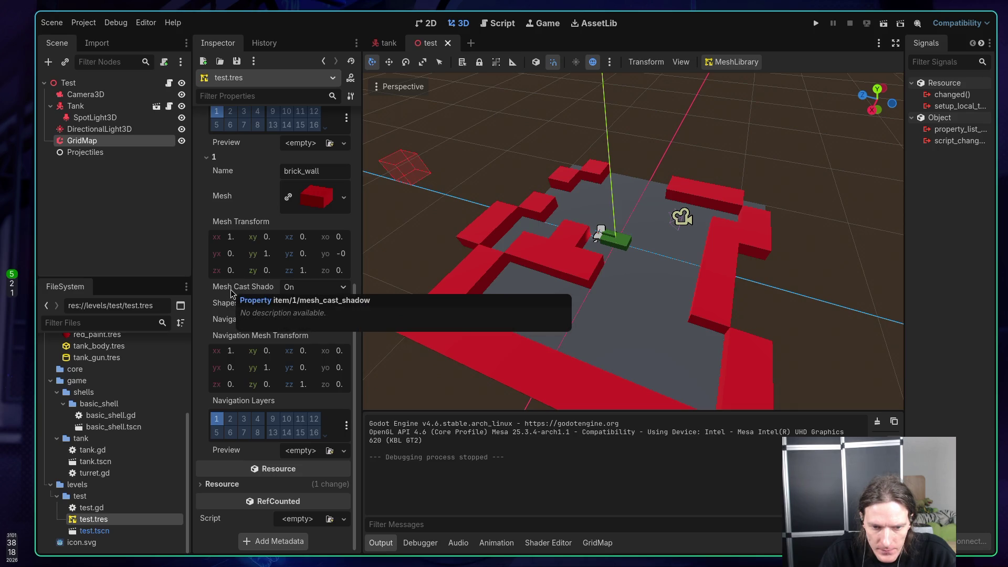
scroll(231, 293, up, 5)
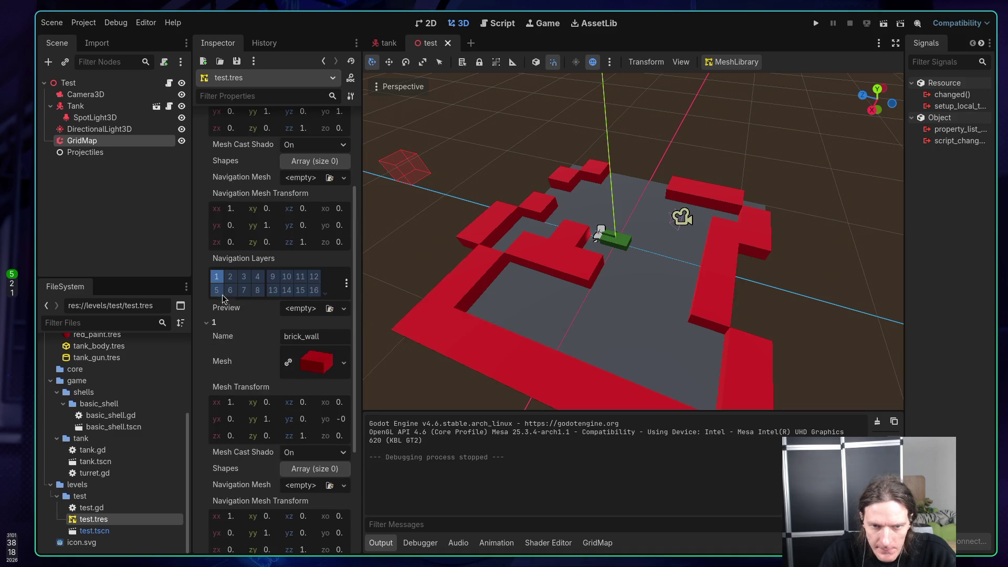
scroll(247, 283, up, 3)
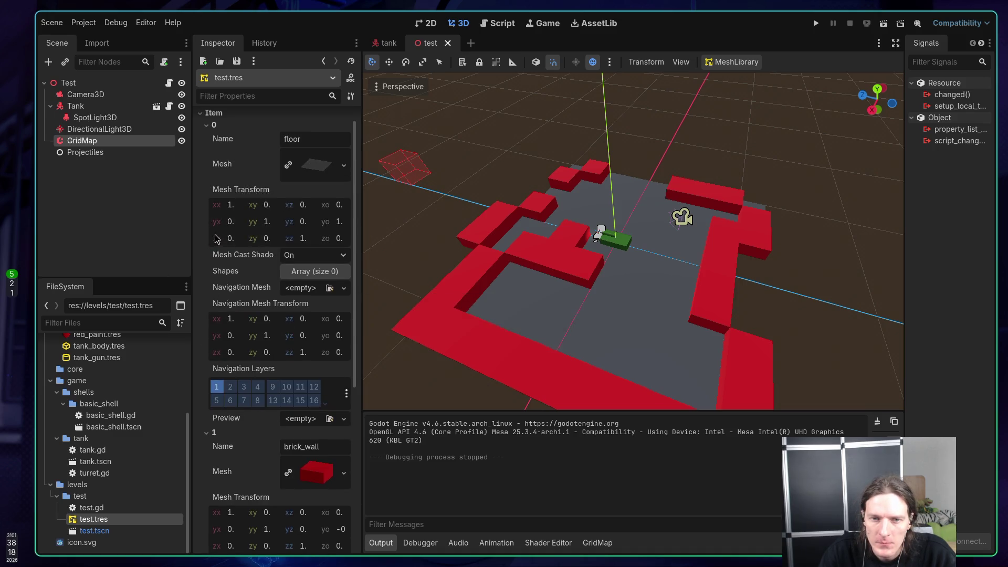
scroll(250, 296, down, 6)
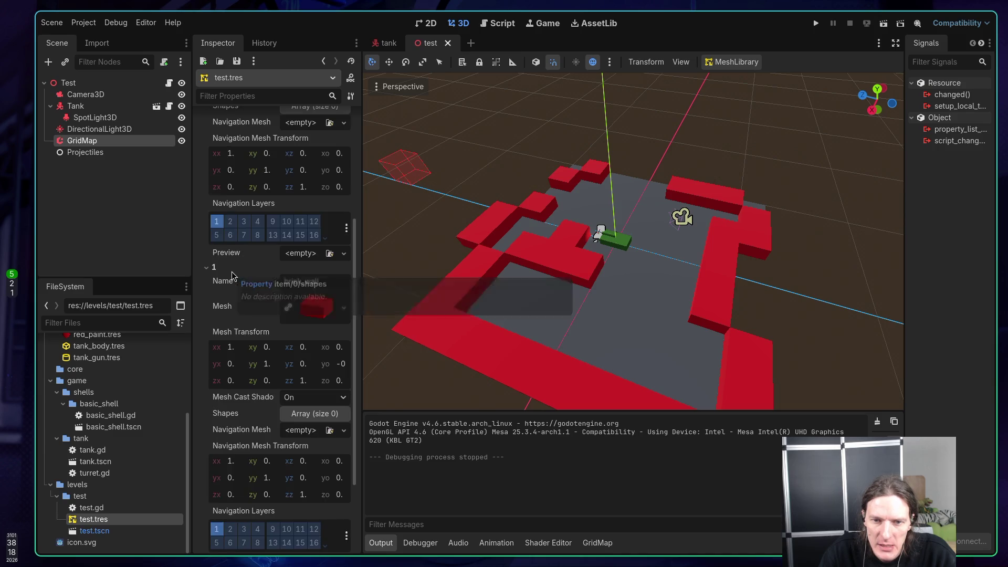
scroll(244, 305, down, 2)
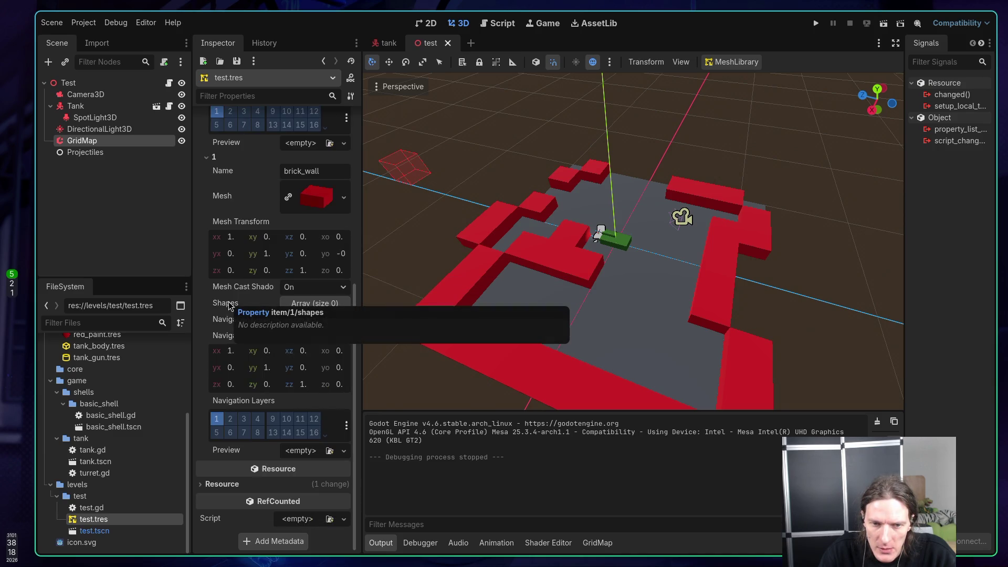
Step: Give brick_wall a BoxShape3D collision shape, check its 1 m size, and run the level
click(313, 304)
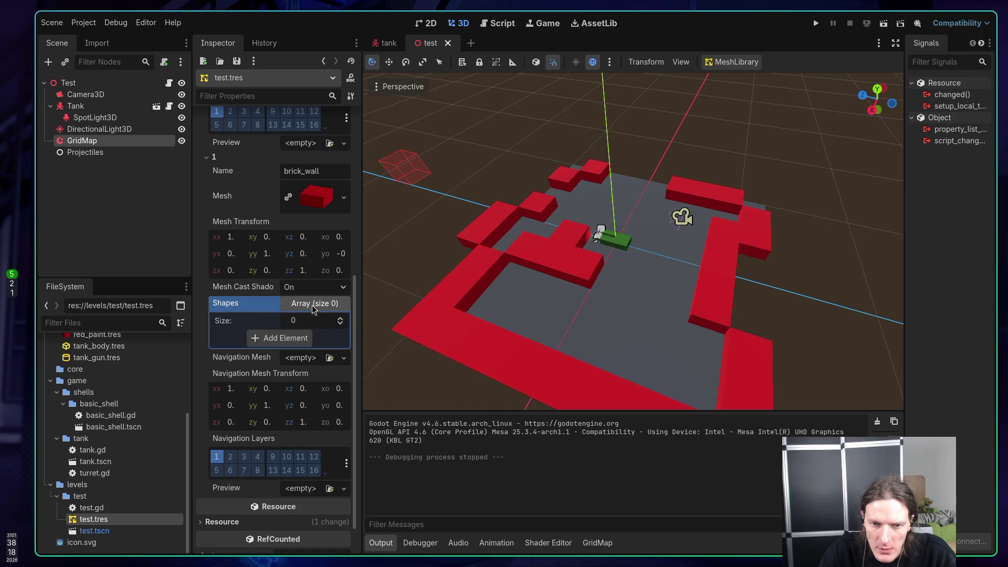
click(301, 340)
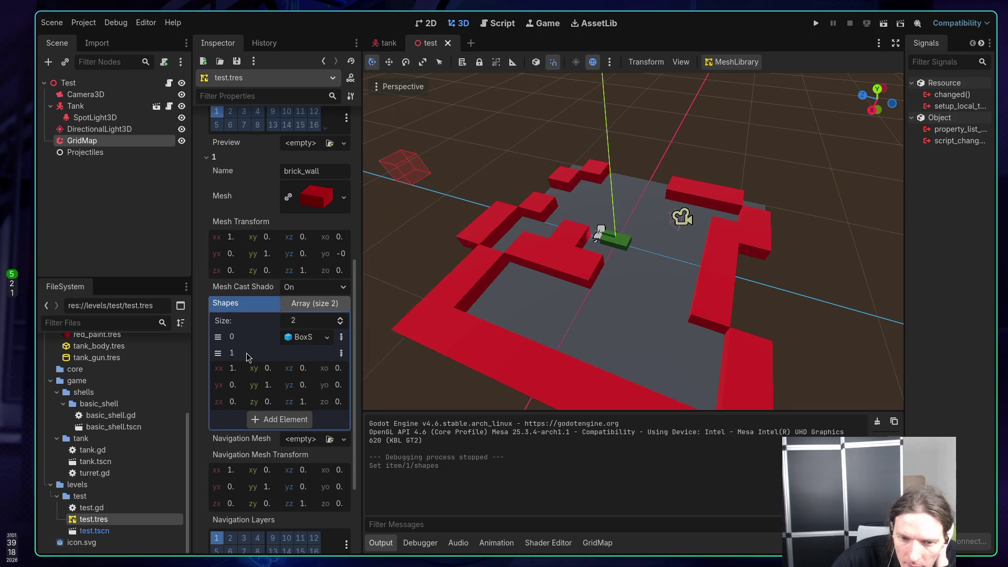
click(340, 324)
click(341, 324)
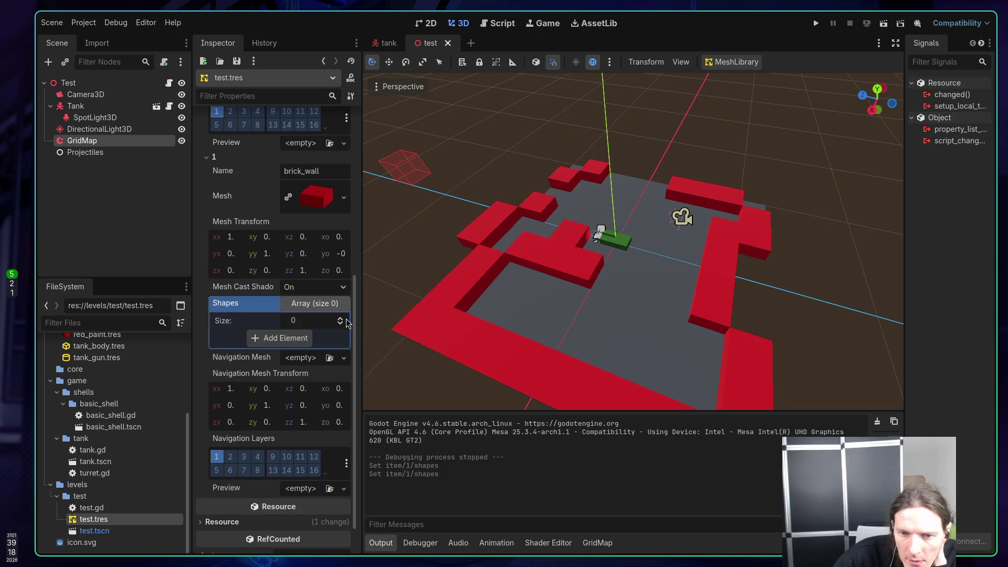
click(340, 318)
click(341, 318)
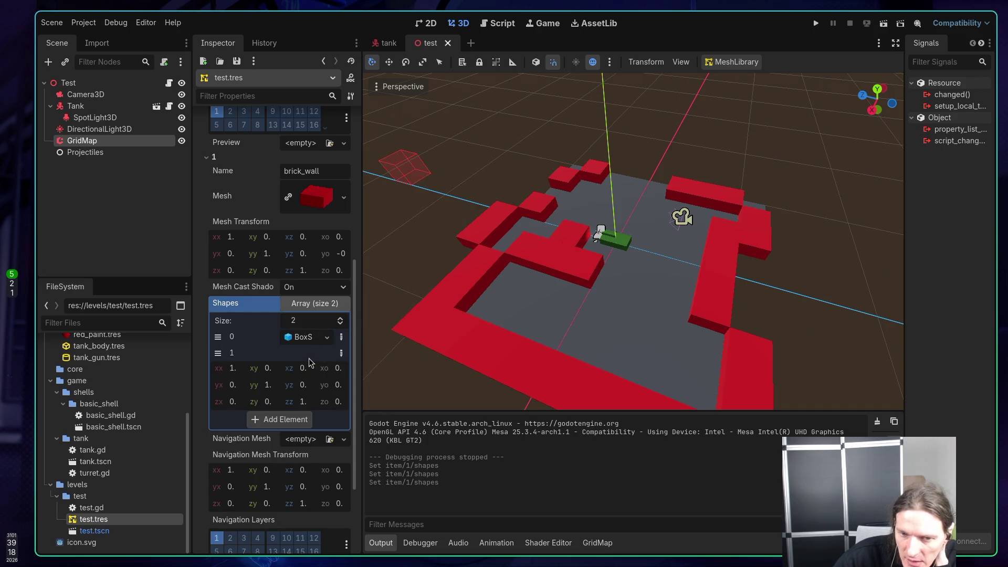
click(302, 339)
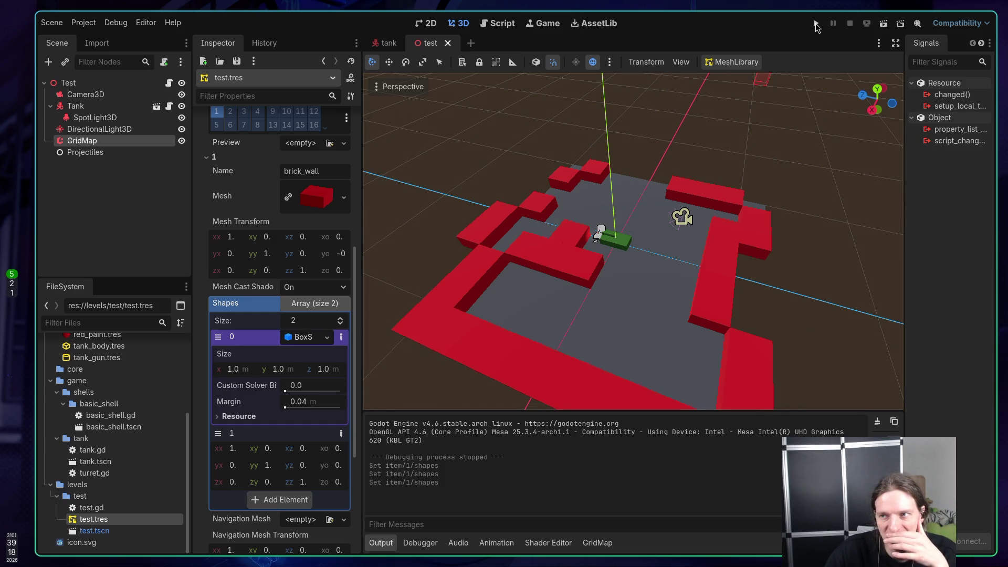
click(815, 24)
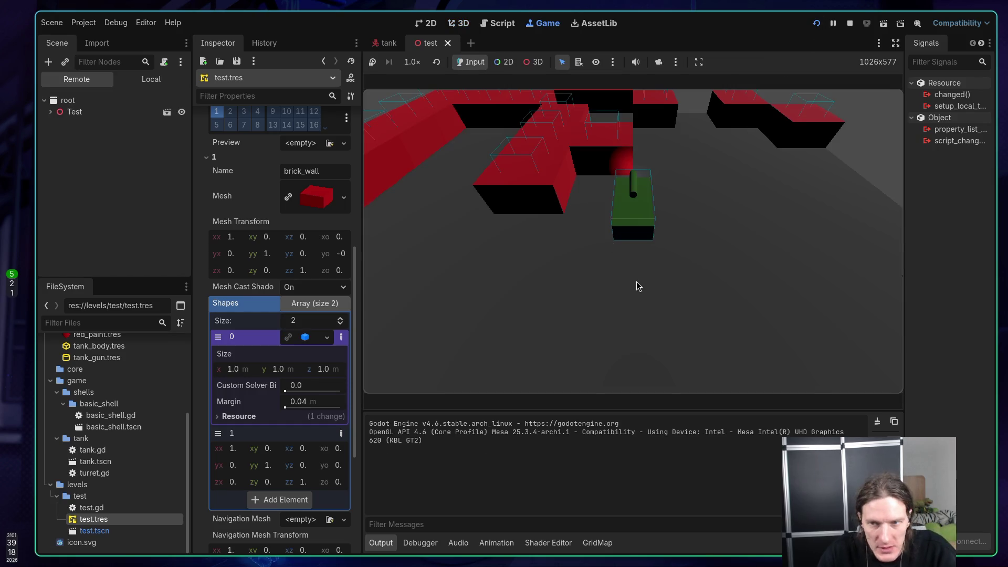
Step: Drive and turn the tank in the running game, then stop it
key(w)
key(w)
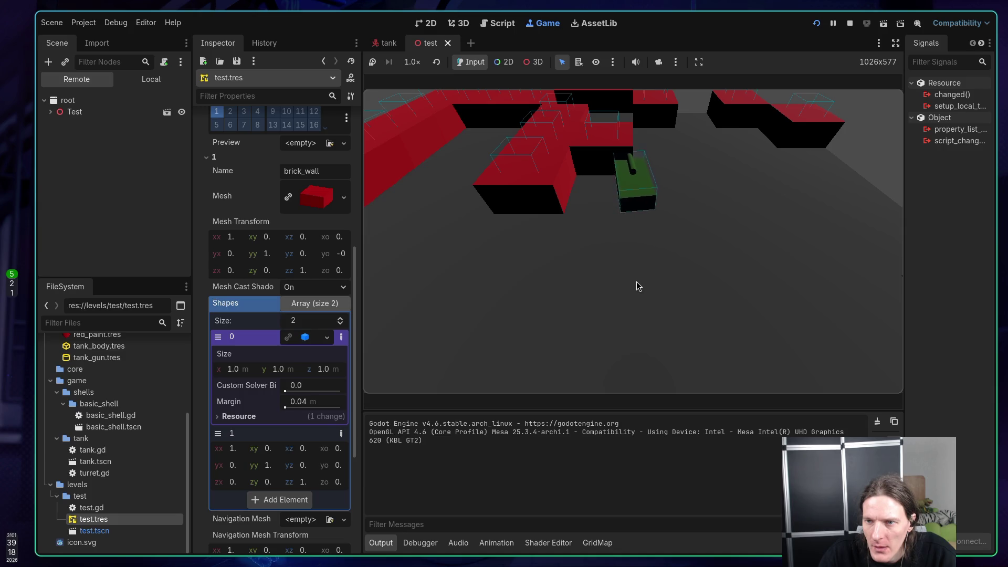
key(a)
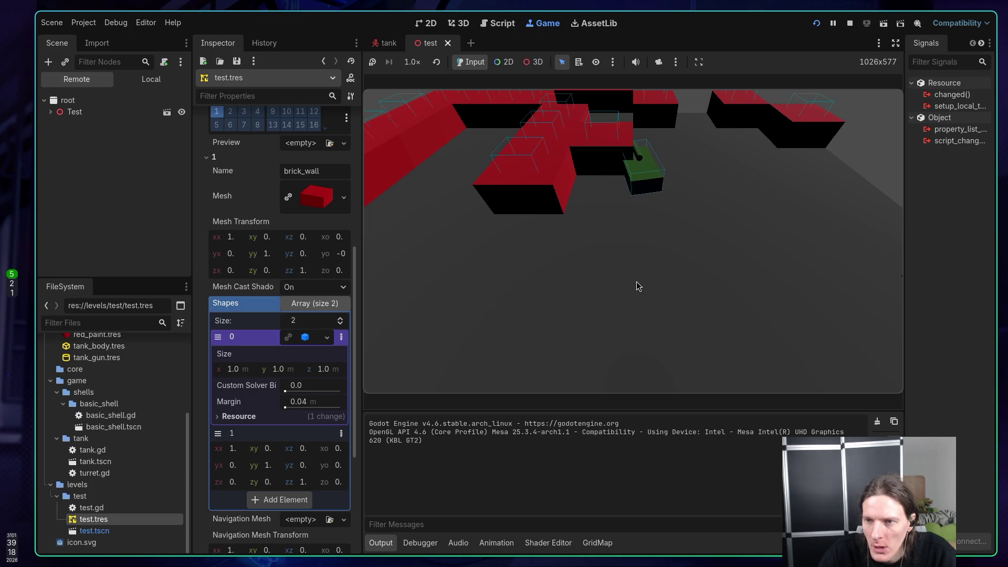
click(850, 24)
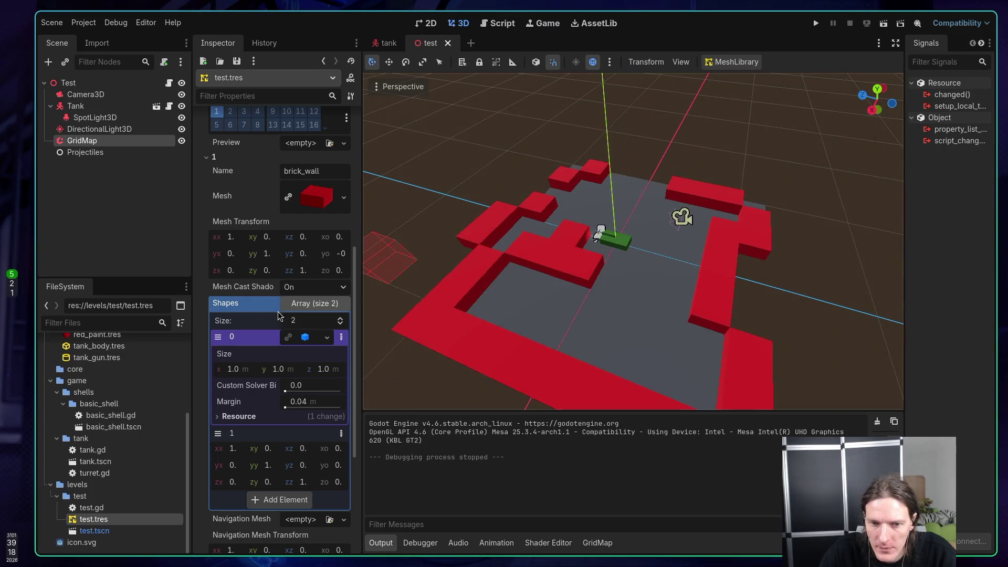
Step: Set the brick_wall shape's x and z size to 2 m and relaunch the game
click(233, 369)
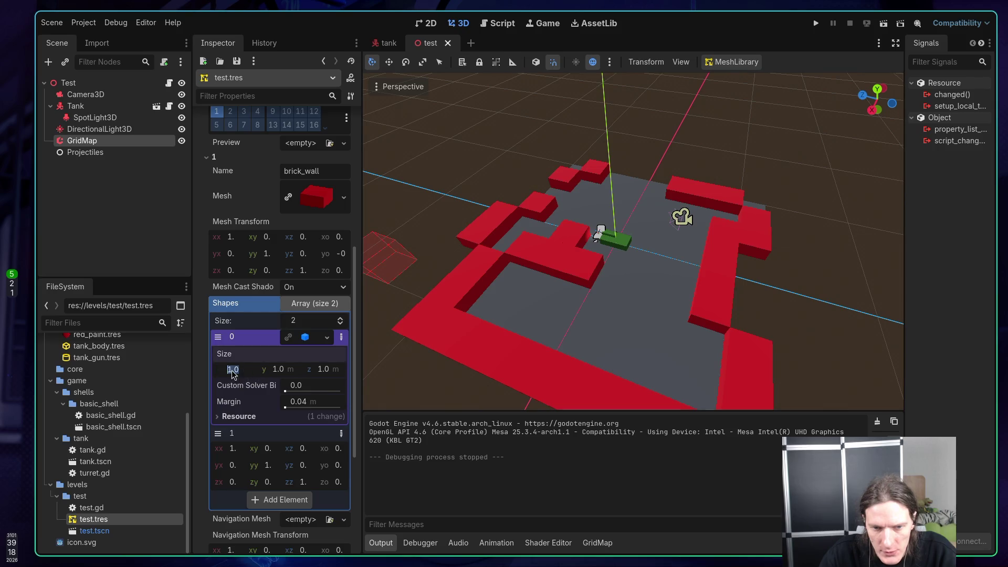
text(2)
key(Return)
text(2)
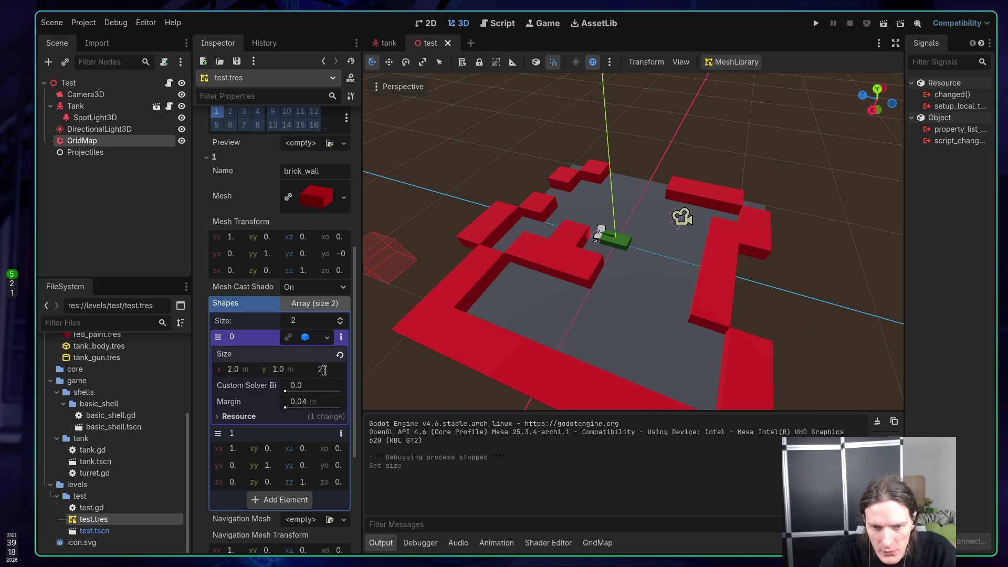
click(178, 235)
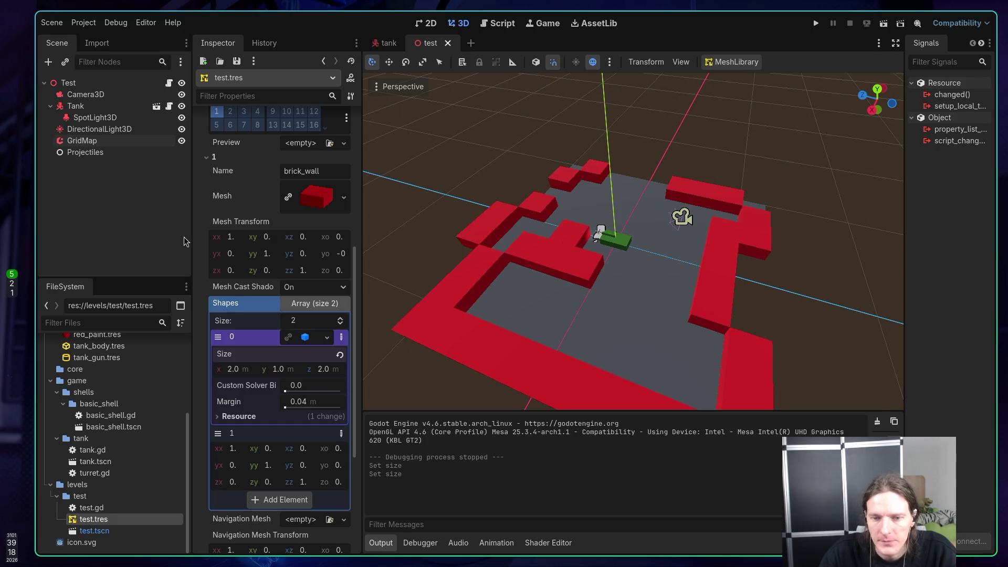
click(816, 23)
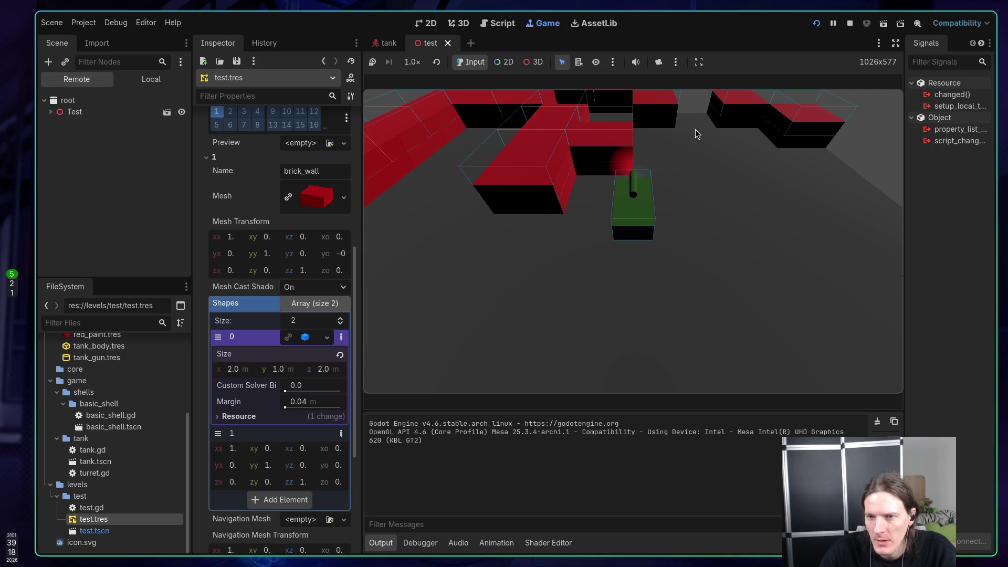
Step: Drive the tank forward and back, fire a shell, stop the game, and switch to Neovim
key(w)
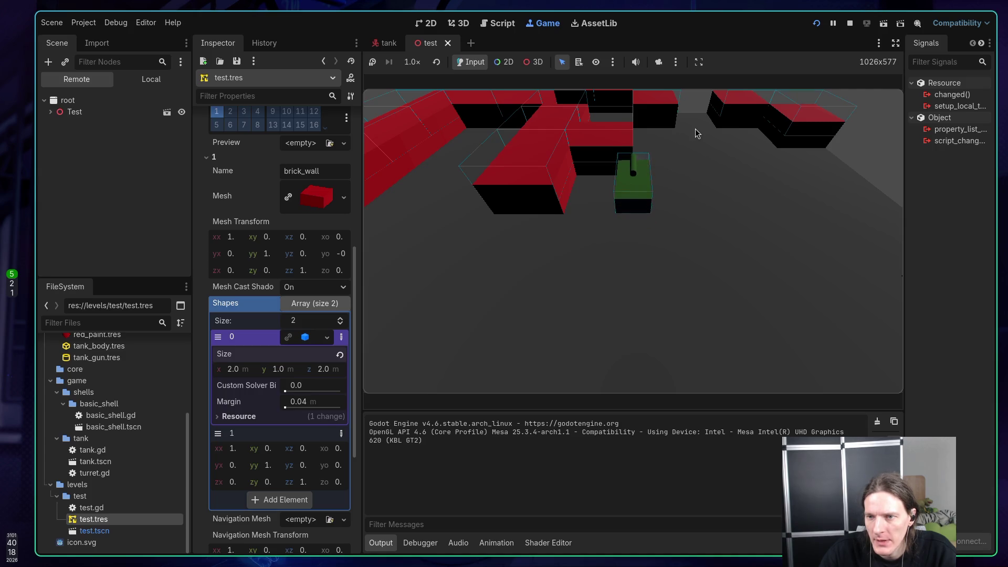
key(s)
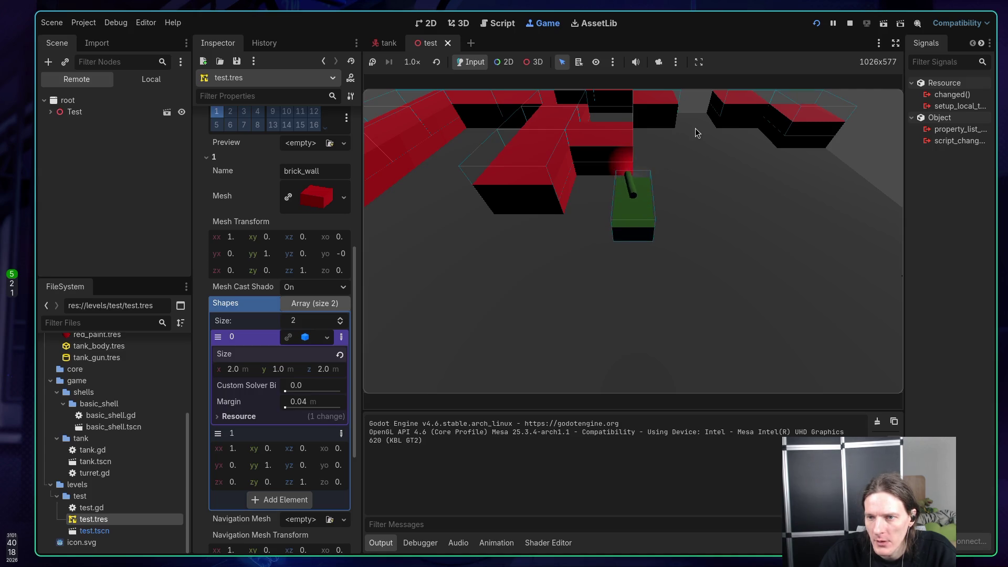
key(space)
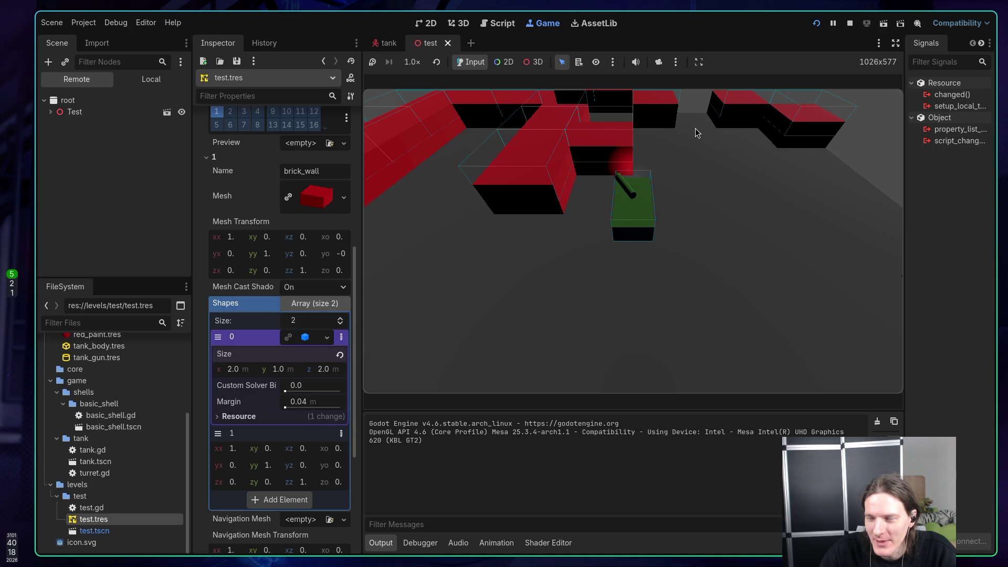
click(850, 23)
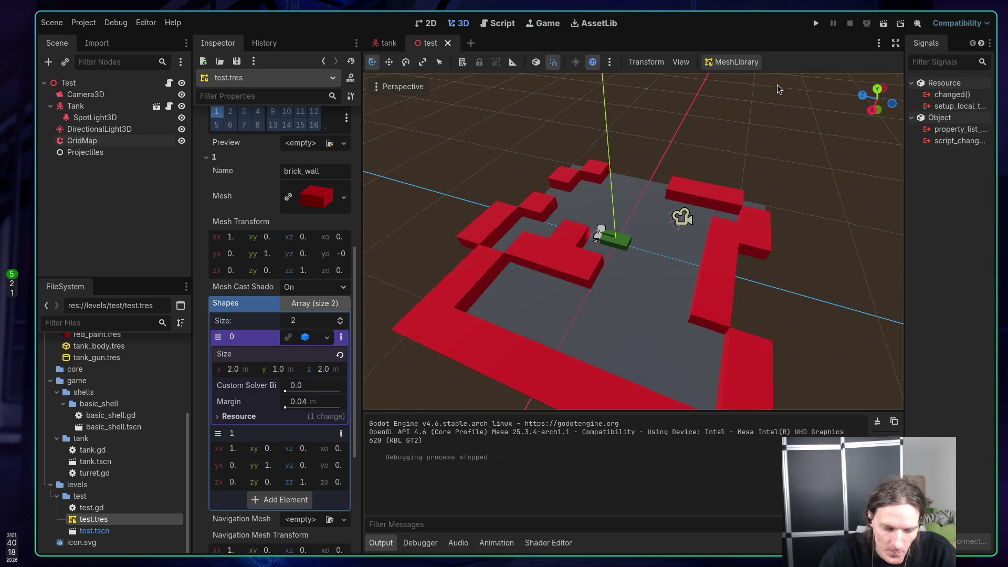
key(super+1)
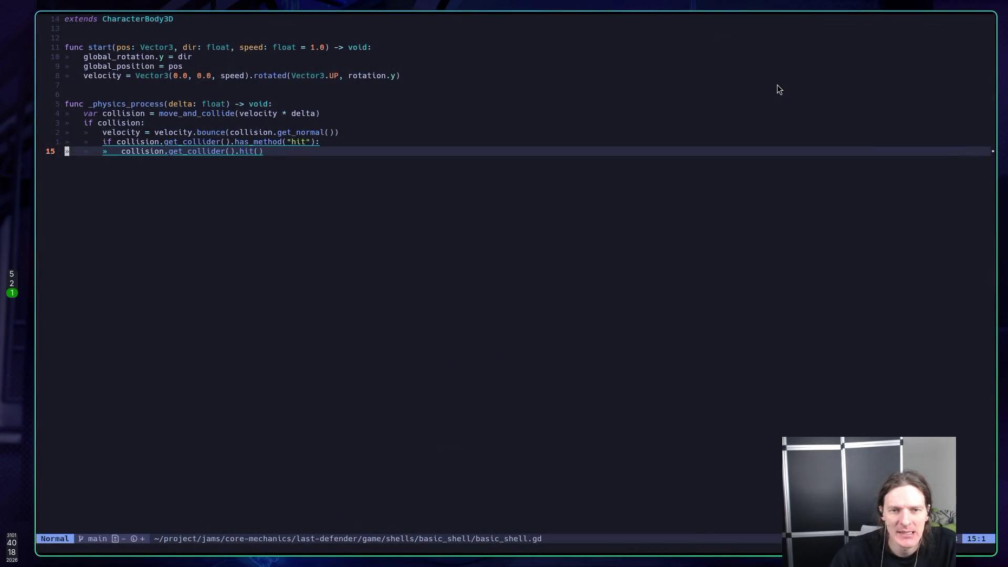
Step: Open a line below the bounce call and type rotation.y = velocity, correcting typos along the way
key(k)
key(k)
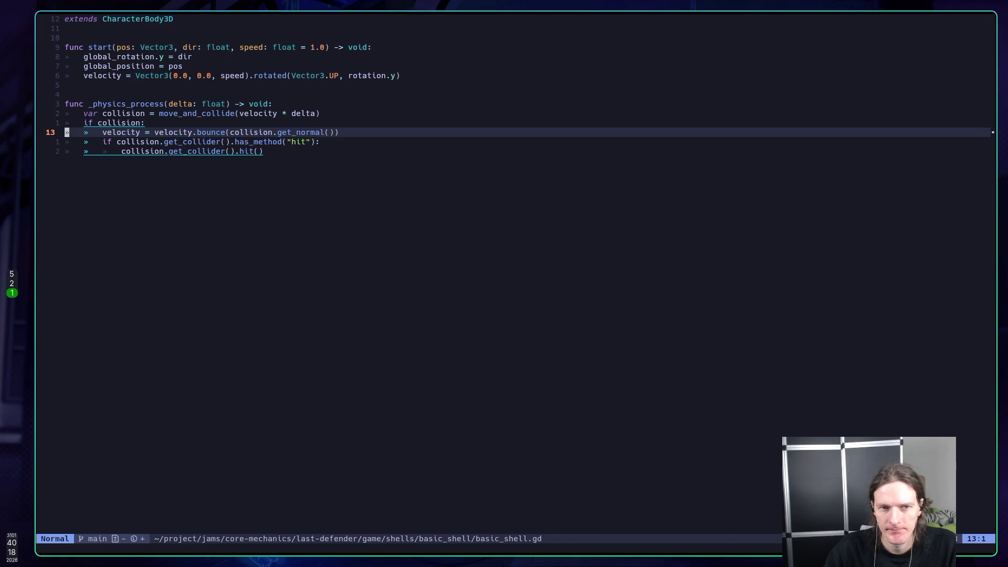
key(o)
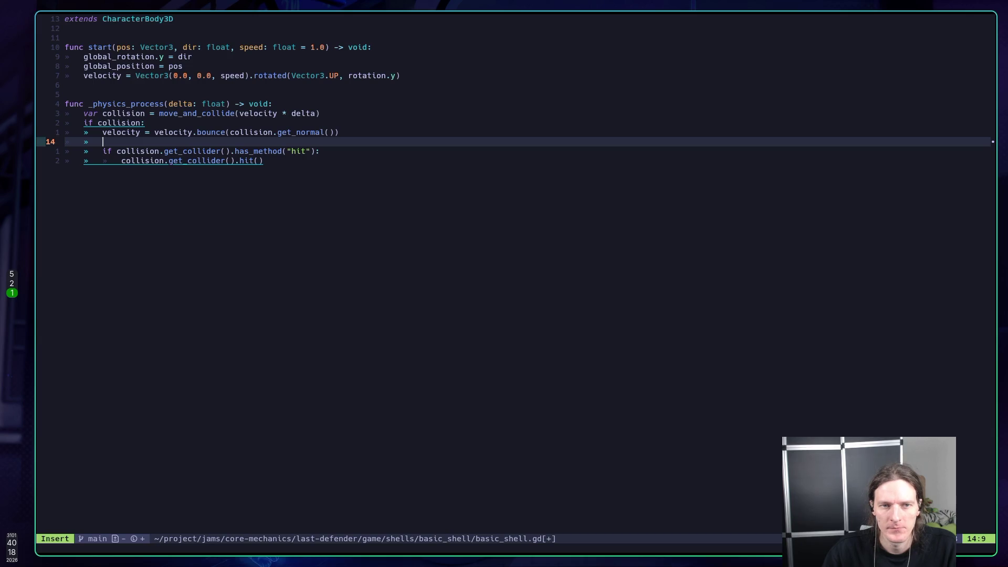
text(ro)
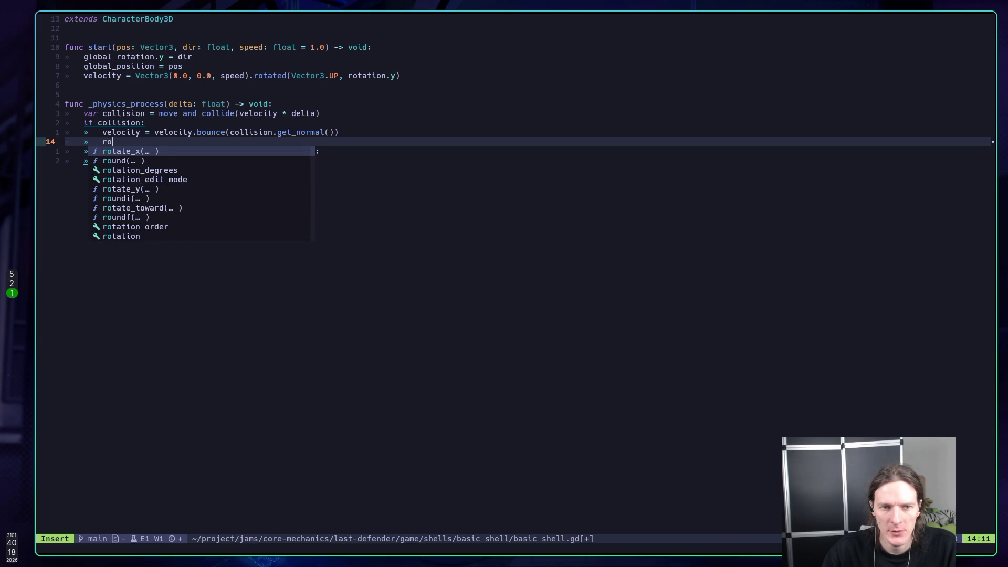
text(tation =)
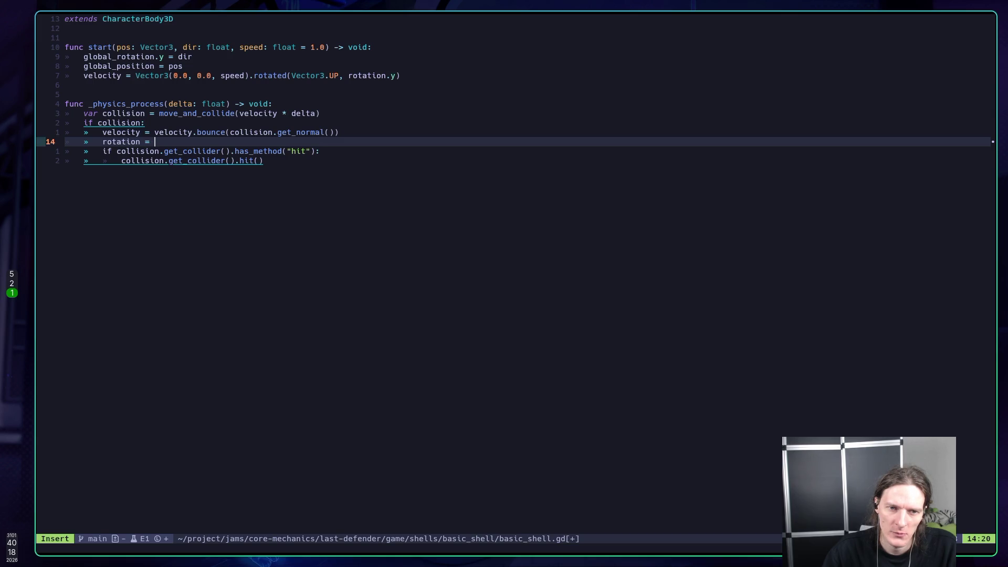
key(Left)
key(Left)
key(Left)
text(.)
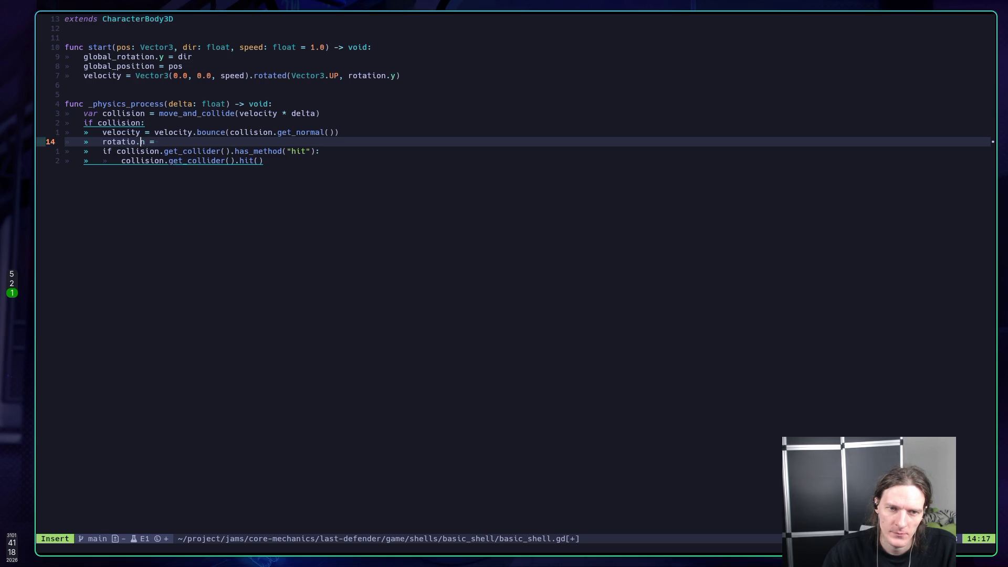
key(BackSpace)
key(Right)
text(.y)
key(End)
text(ve)
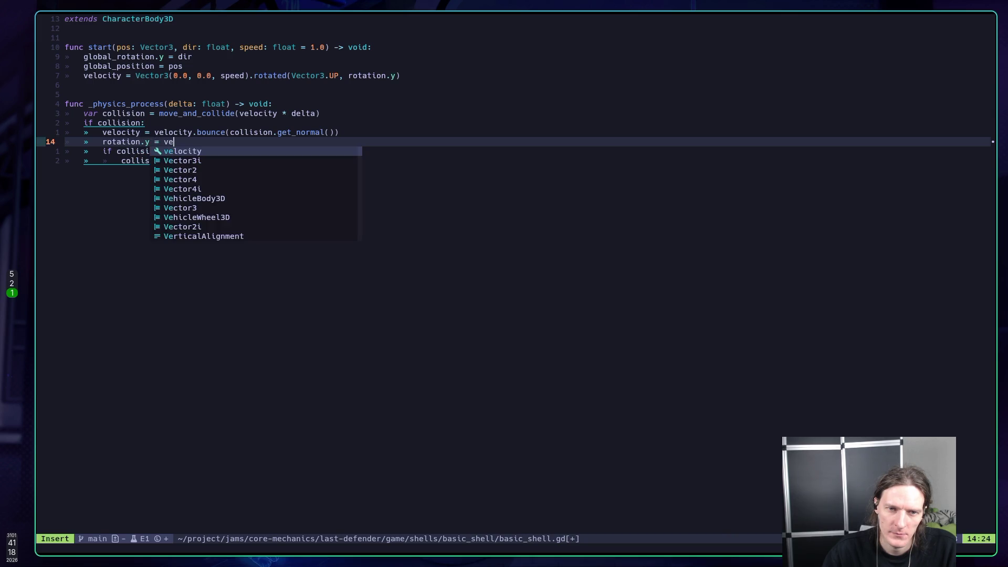
key(BackSpace)
key(BackSpace)
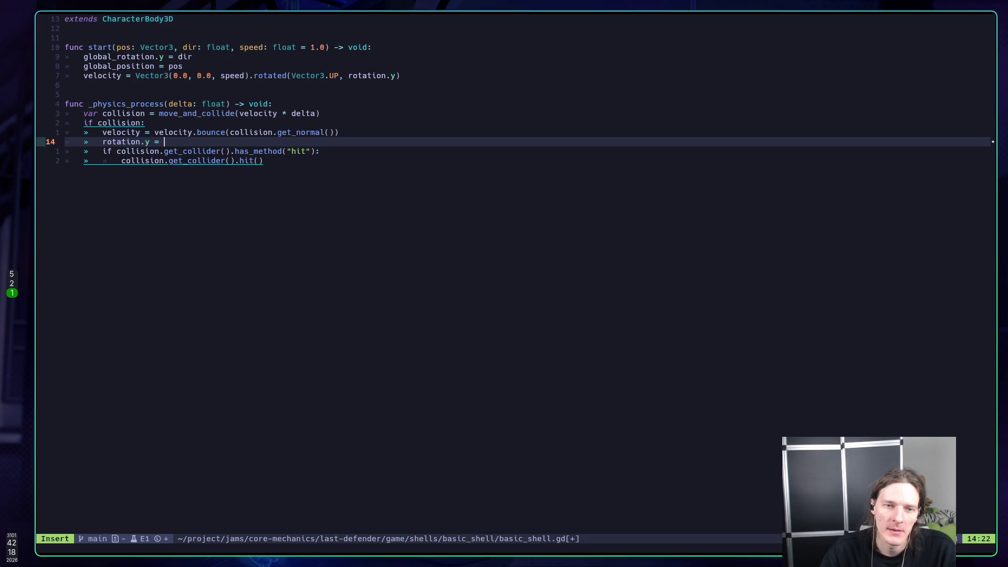
text(velocity.)
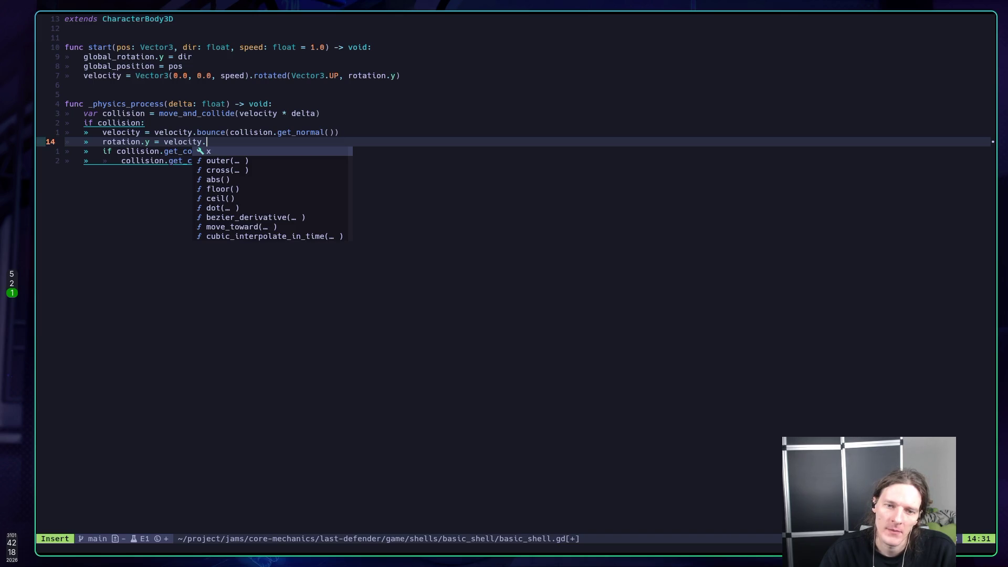
Step: Type direction_to(, check its documentation with K, then remove it
text(direction_to()
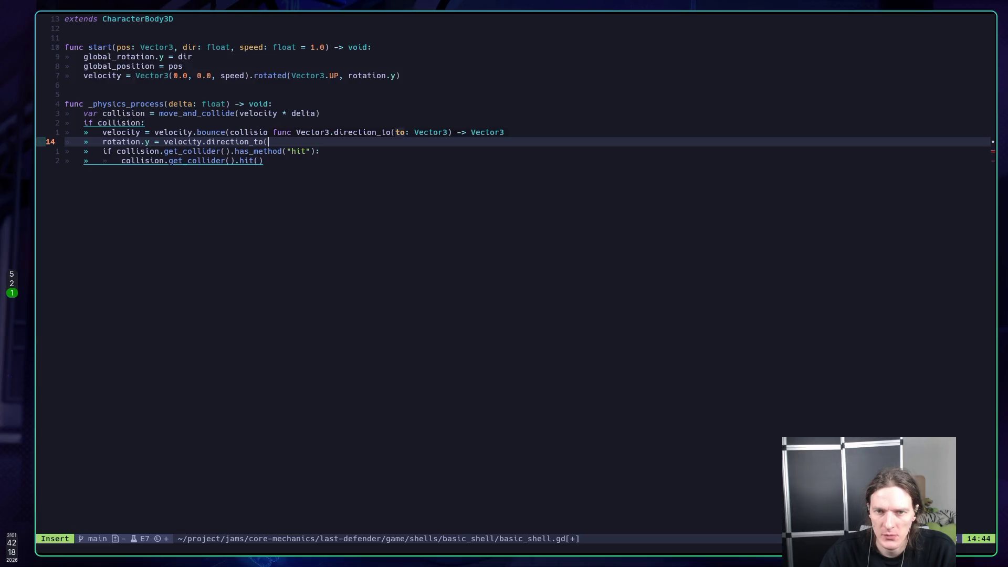
key(Escape)
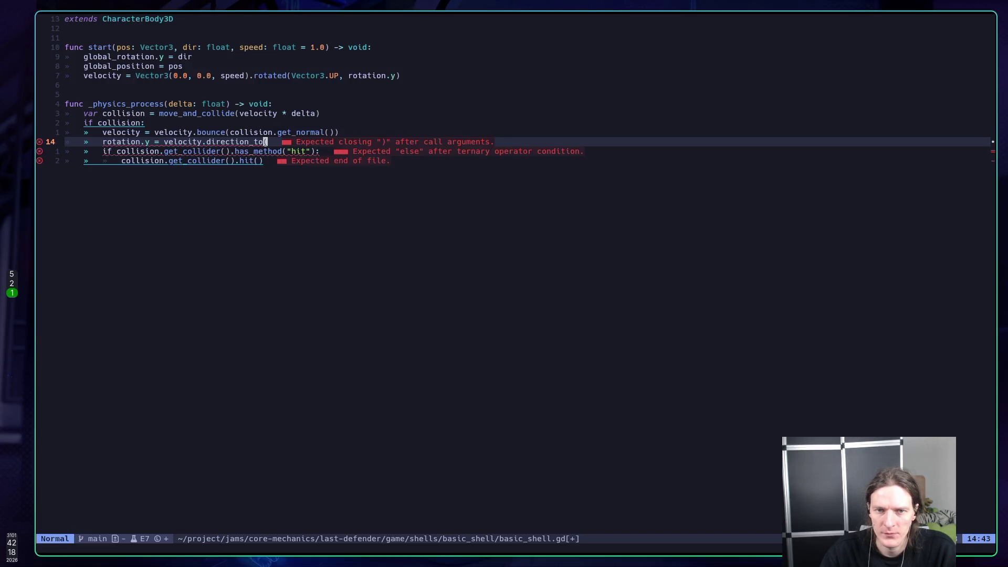
key(j)
key(k)
key(h)
key(h)
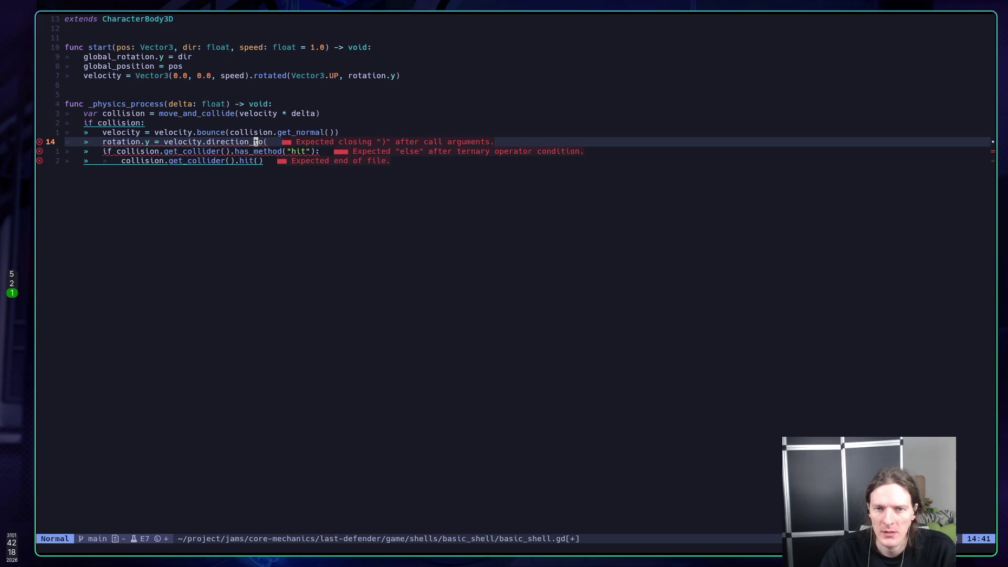
key(K)
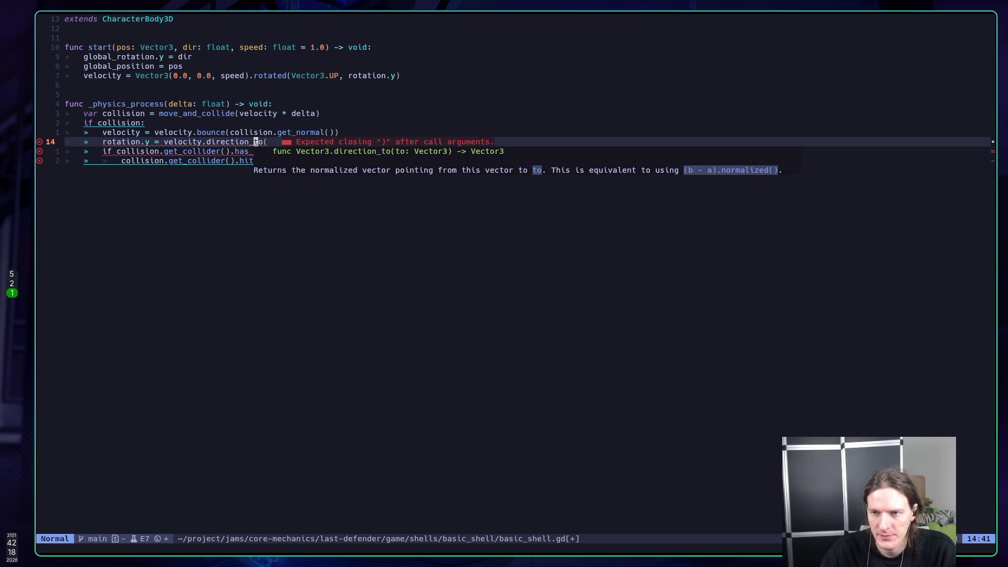
key(h)
key(h)
key(h)
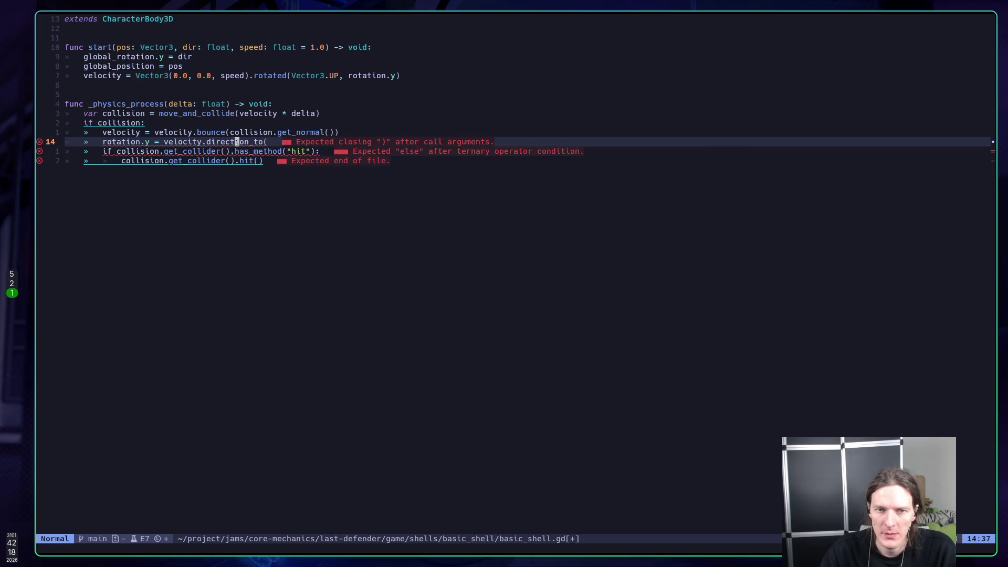
key(b)
Step: Complete the line as velocity.angle_to(Vector3.UP), save with :w, and return to Godot
text(C)
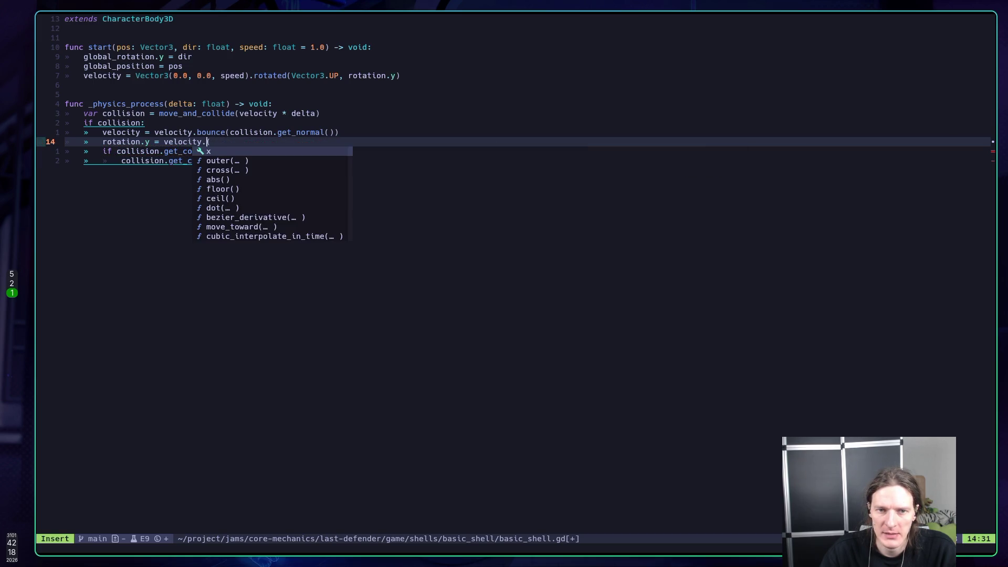
text(an)
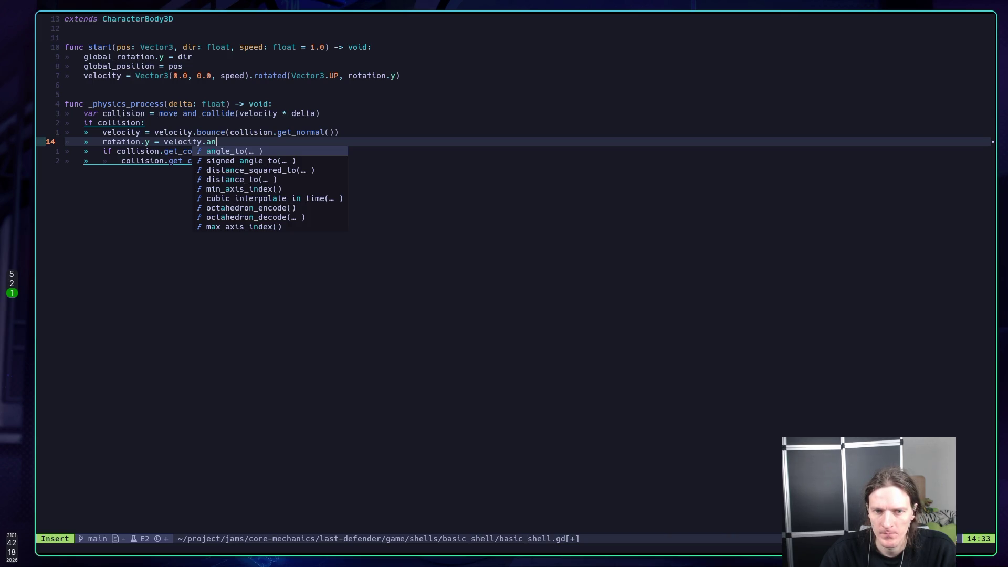
key(Return)
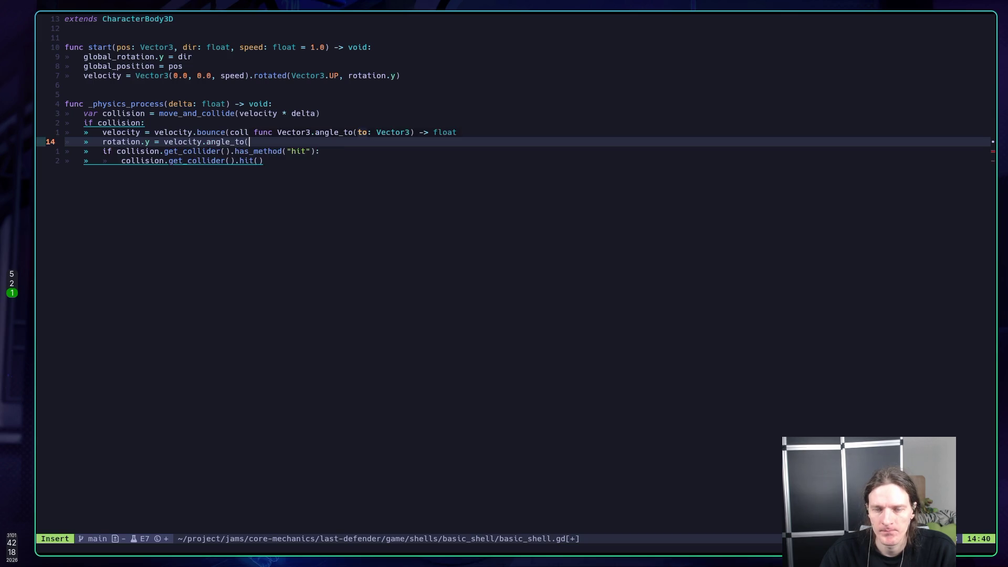
text(Vec)
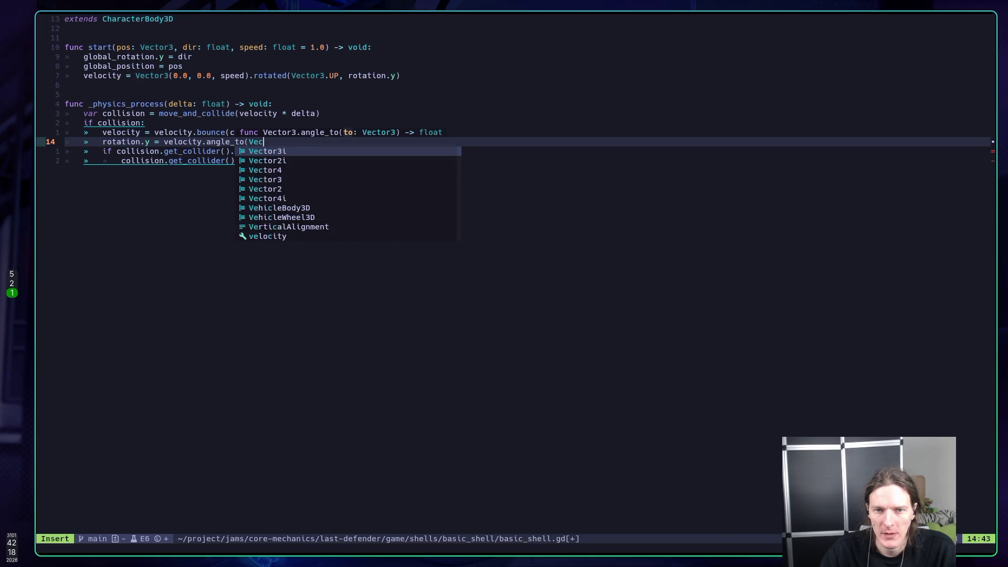
key(ctrl+n)
key(ctrl+n)
key(ctrl+n)
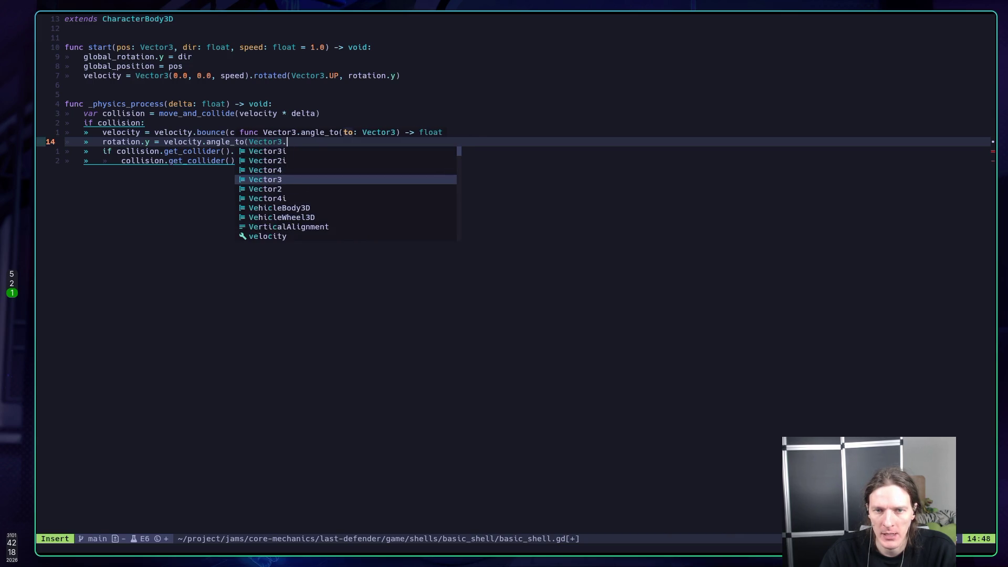
text(UP))
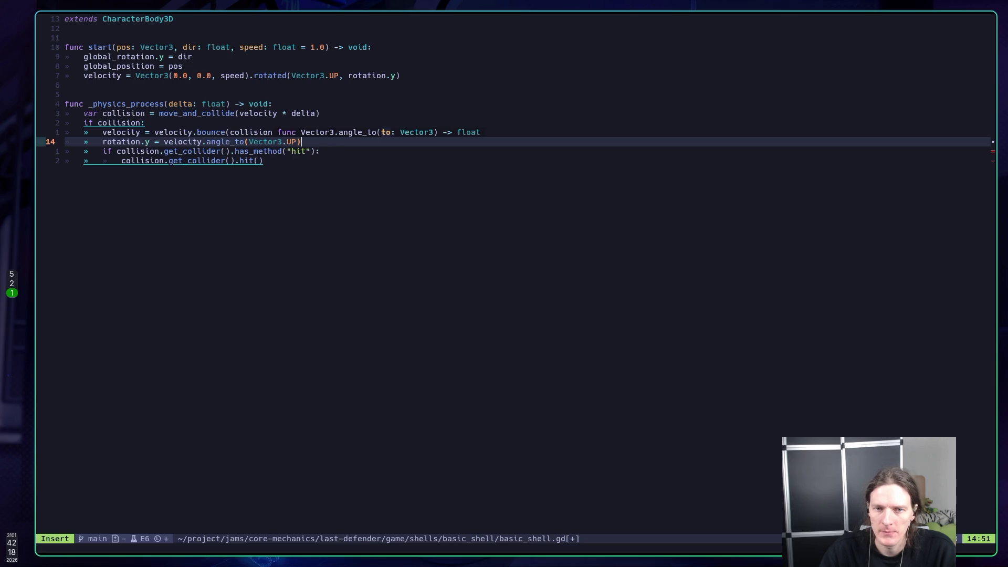
key(Escape)
text(:w)
key(Return)
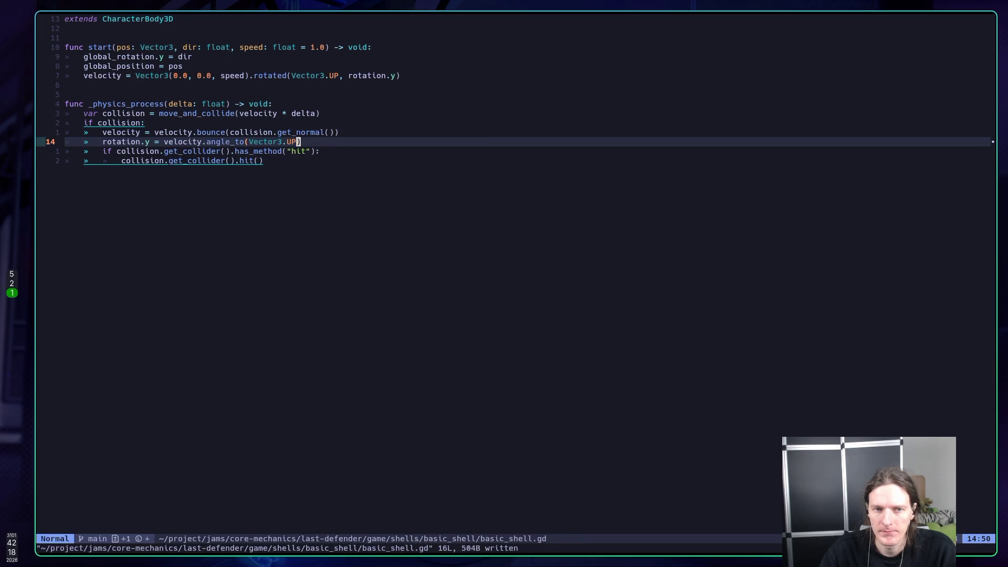
key(super+5)
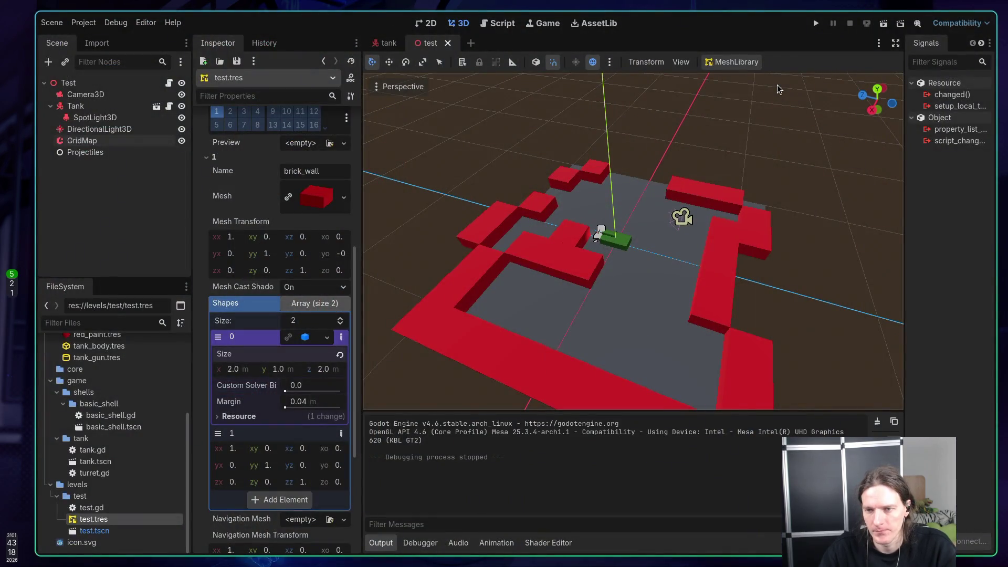
key(F5)
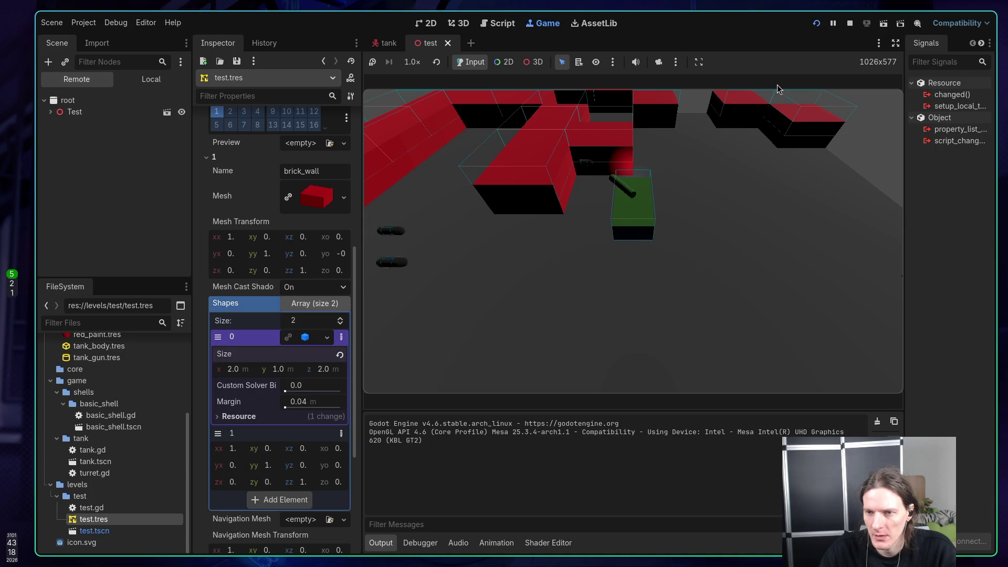
click(849, 23)
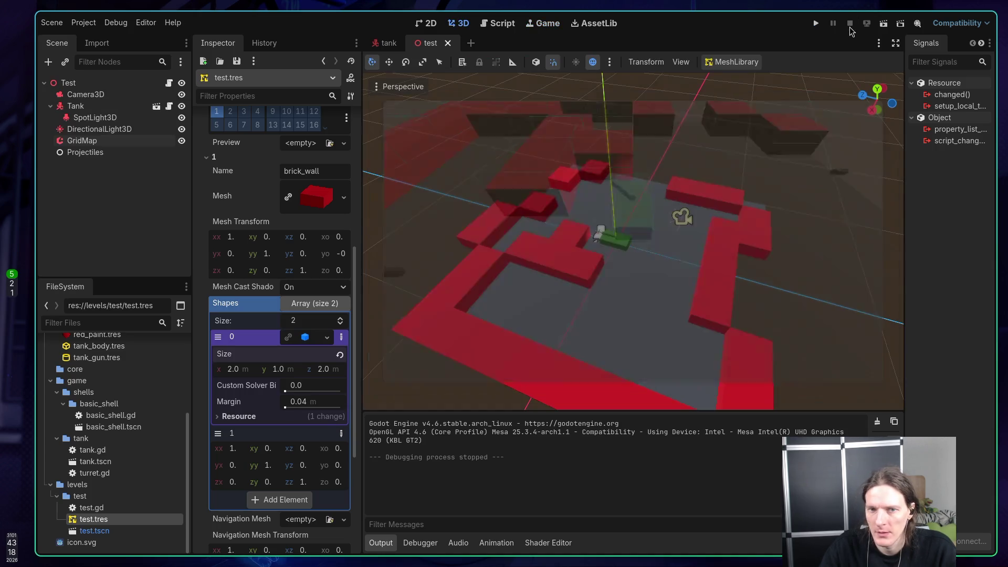
key(super+1)
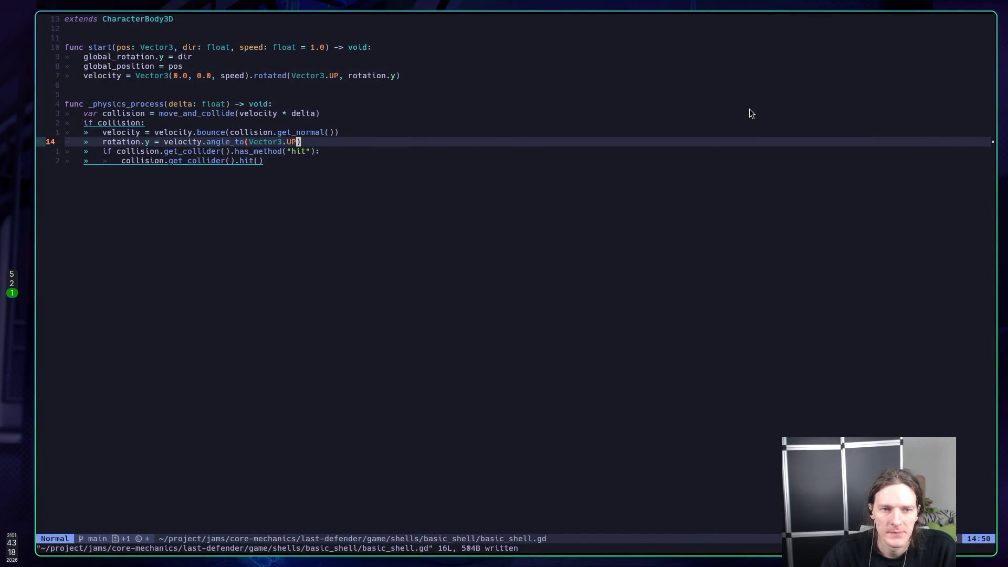
Step: Move to the old velocity expression after 'rotation.y =' on line 14
key(j)
key(k)
key(k)
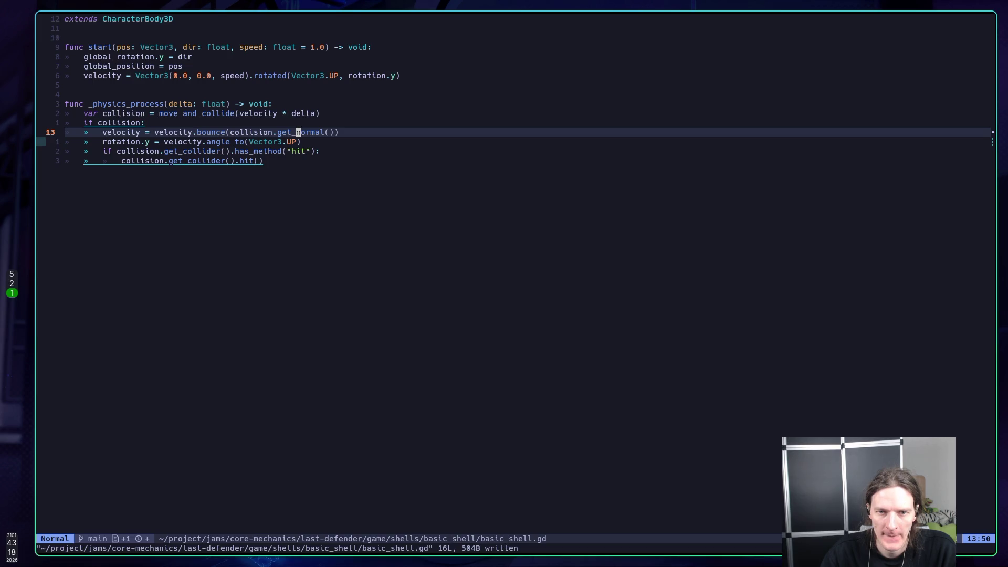
key(h)
key(h)
key(h)
key(j)
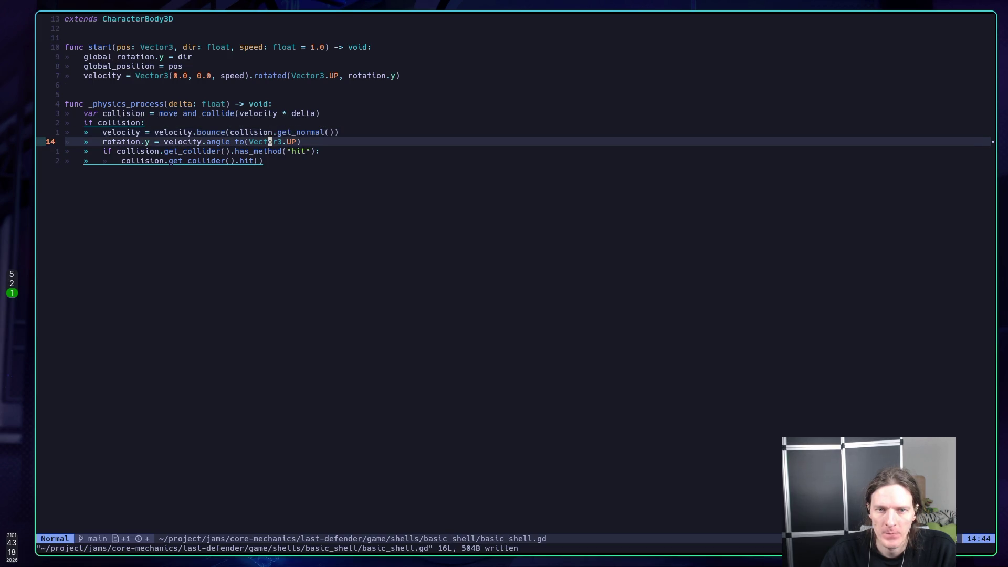
key(b)
key(b)
key(b)
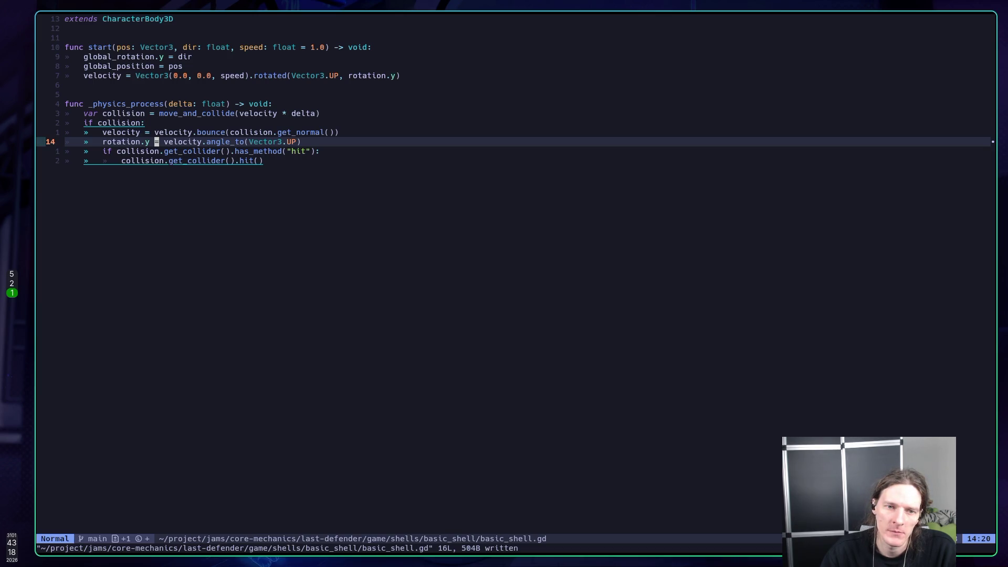
key(h)
key(h)
key(l)
key(l)
key(l)
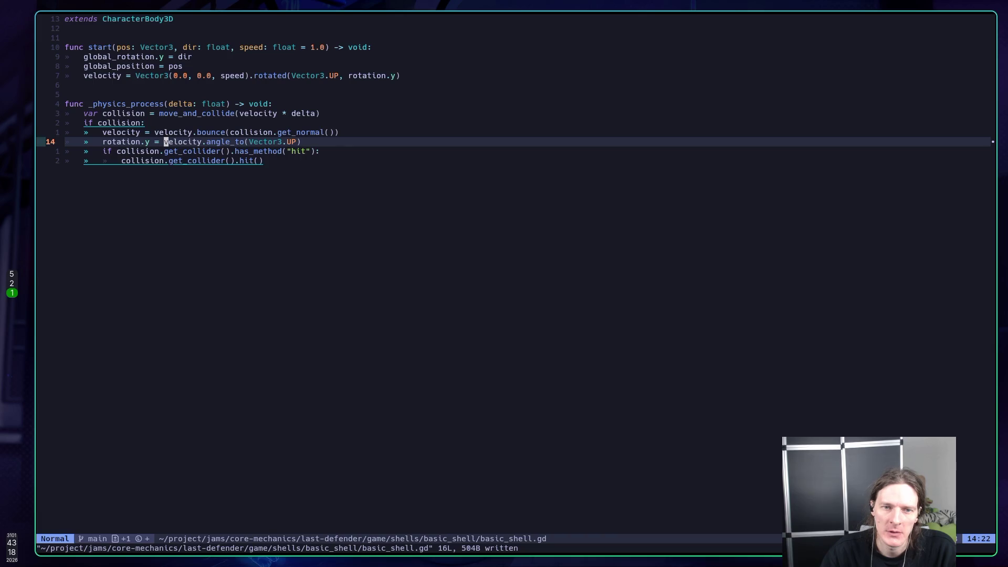
Step: Replace that expression with collision.get_angle(0, Vector3.UP) using completion
key(shift+d)
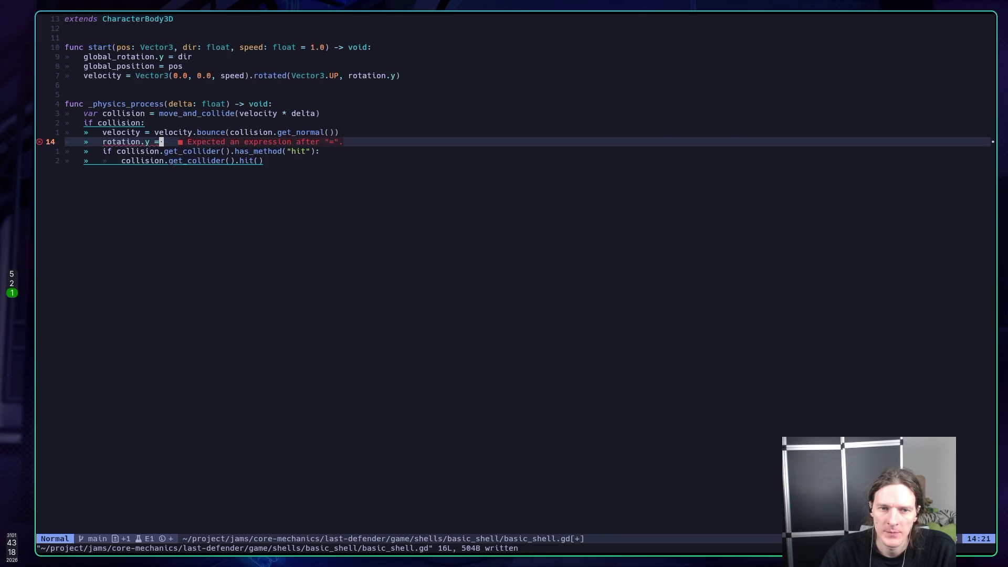
text(ation.y = coll)
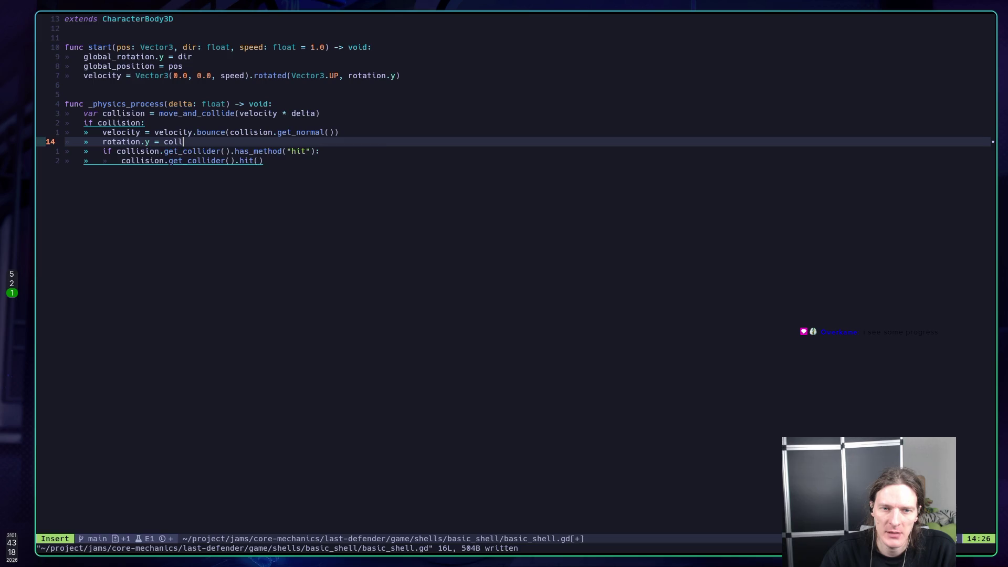
text(ision.)
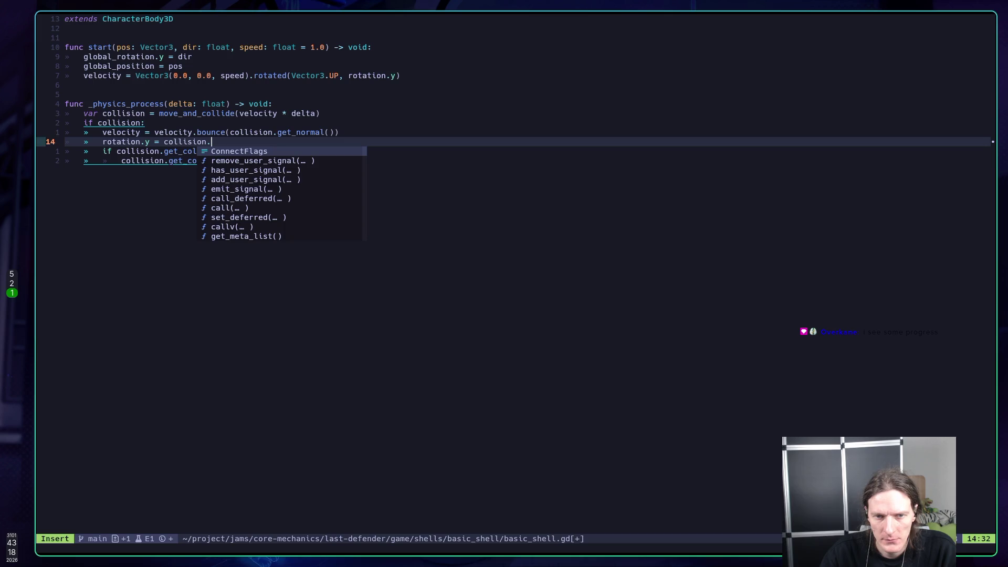
text(ang)
key(Return)
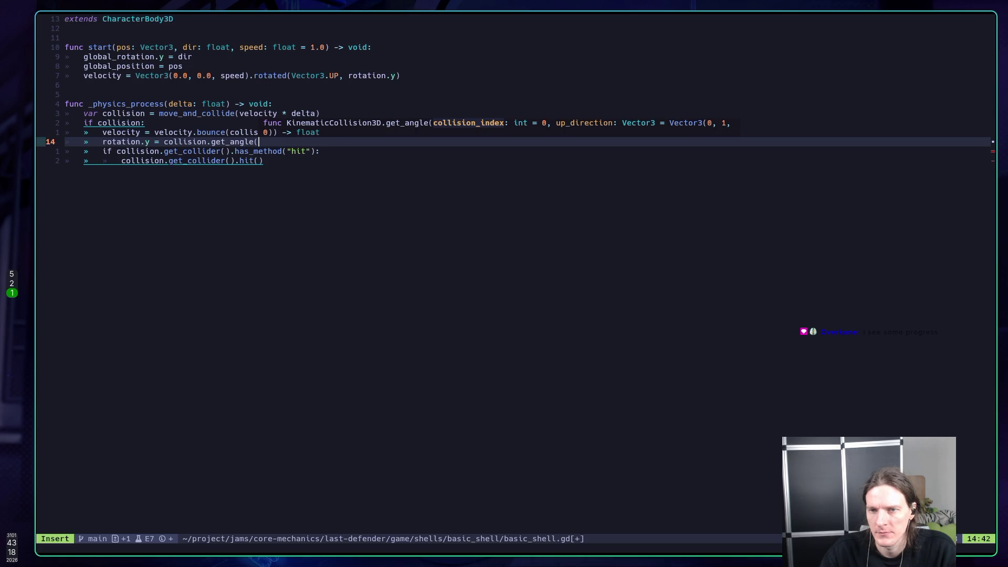
text(0)
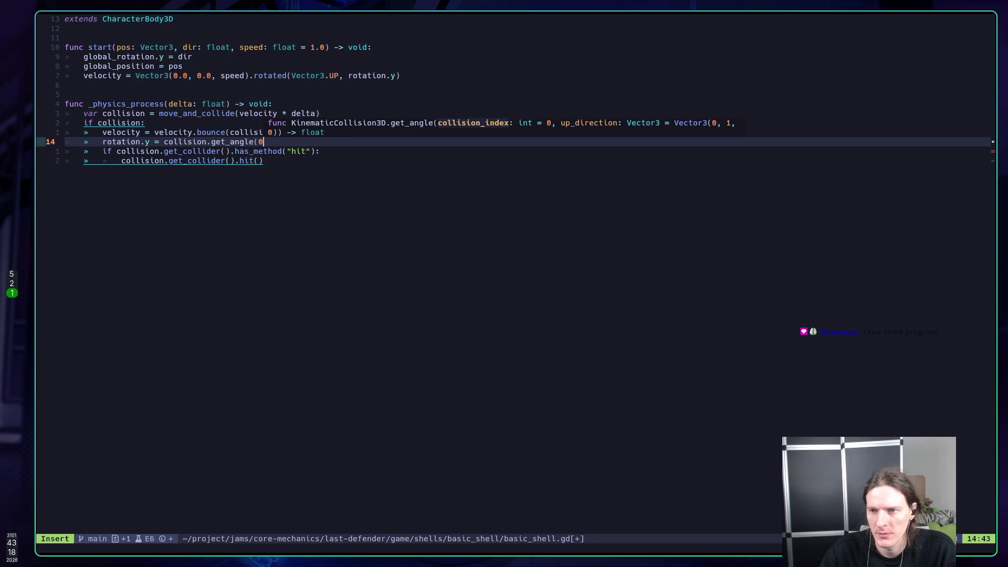
text(, )
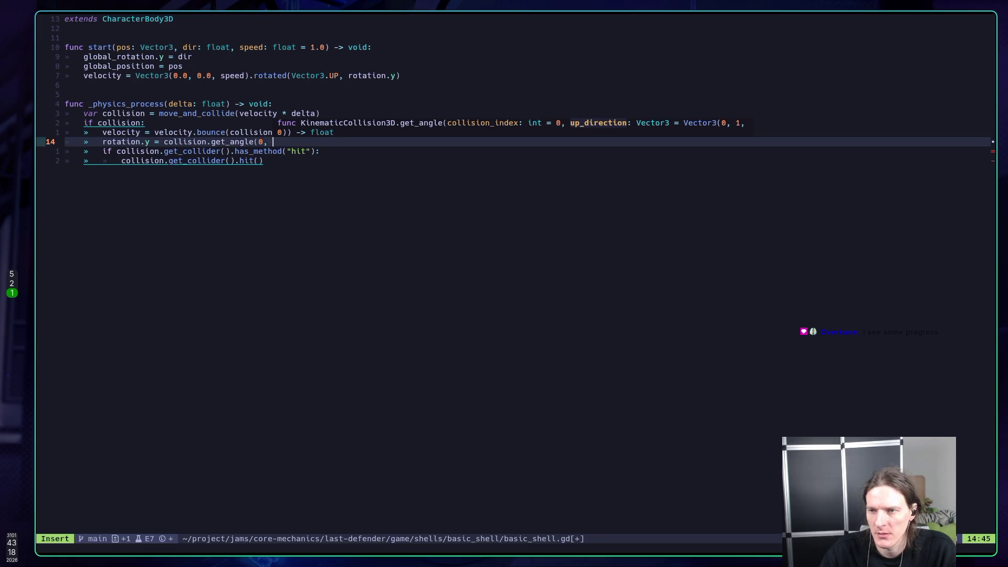
text(Ve)
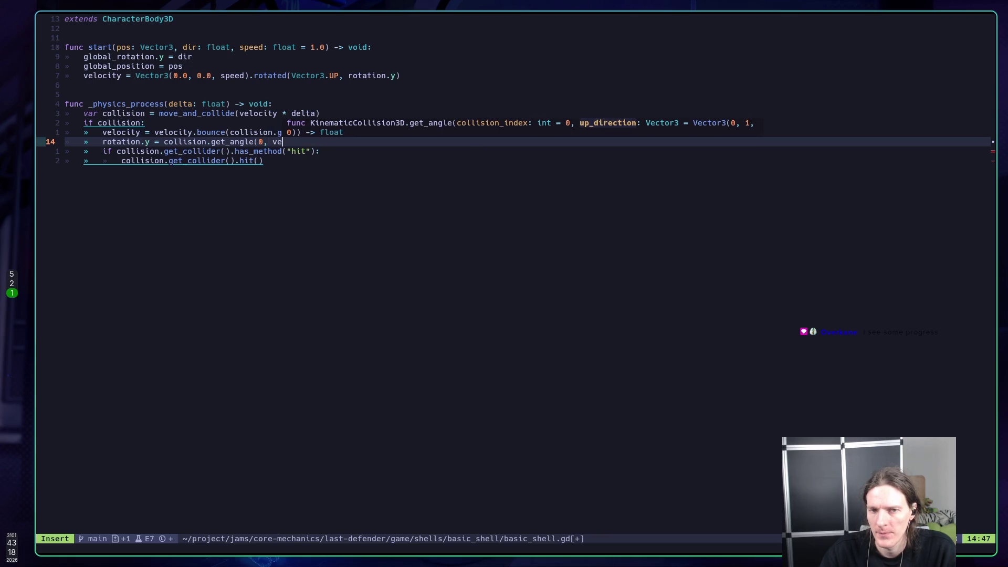
text(c)
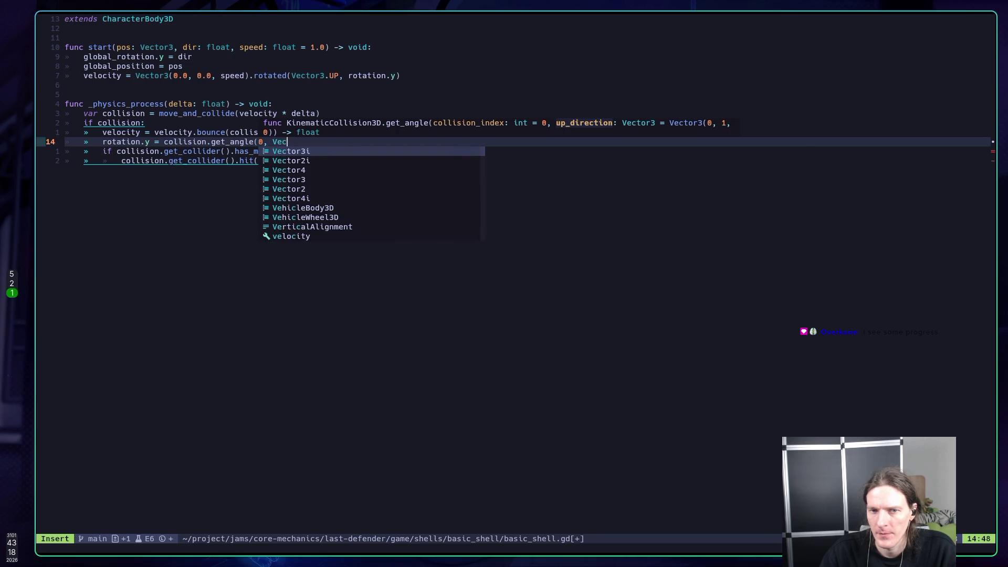
key(Tab)
key(Tab)
key(Tab)
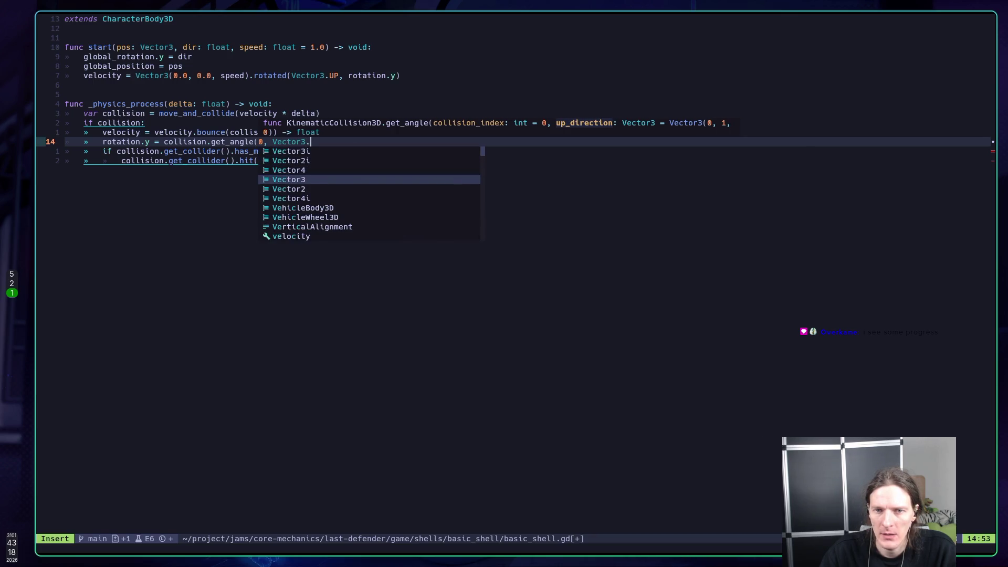
text(UP)
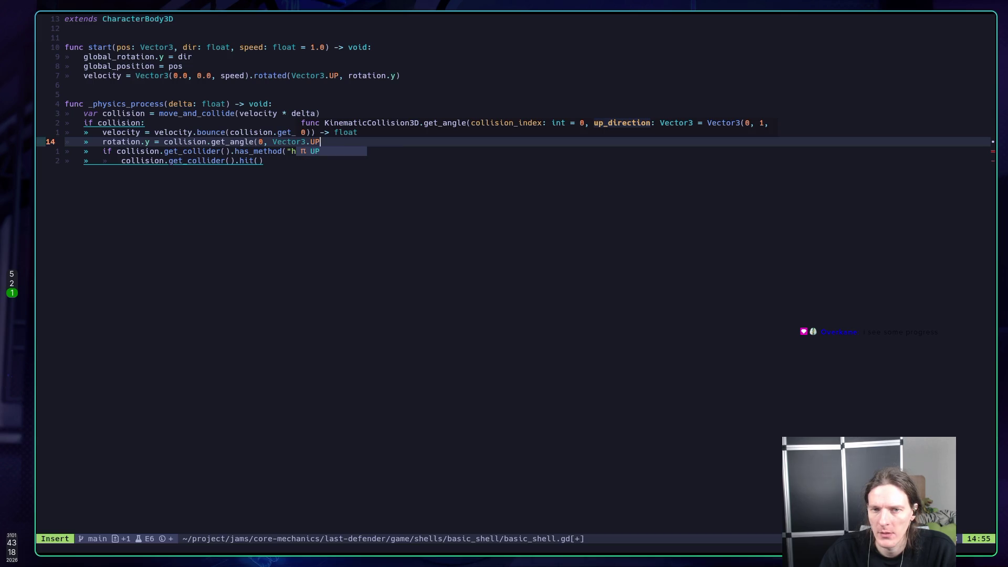
text())
key(Escape)
Step: Save basic_shell.gd with :w and run the test scene in Godot
text(:w)
key(Return)
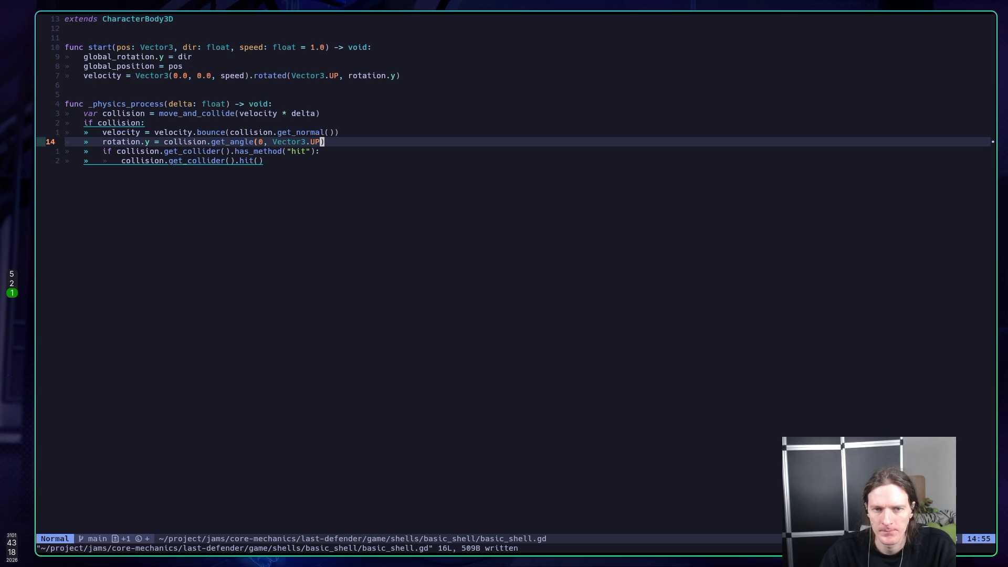
key(super+5)
key(F5)
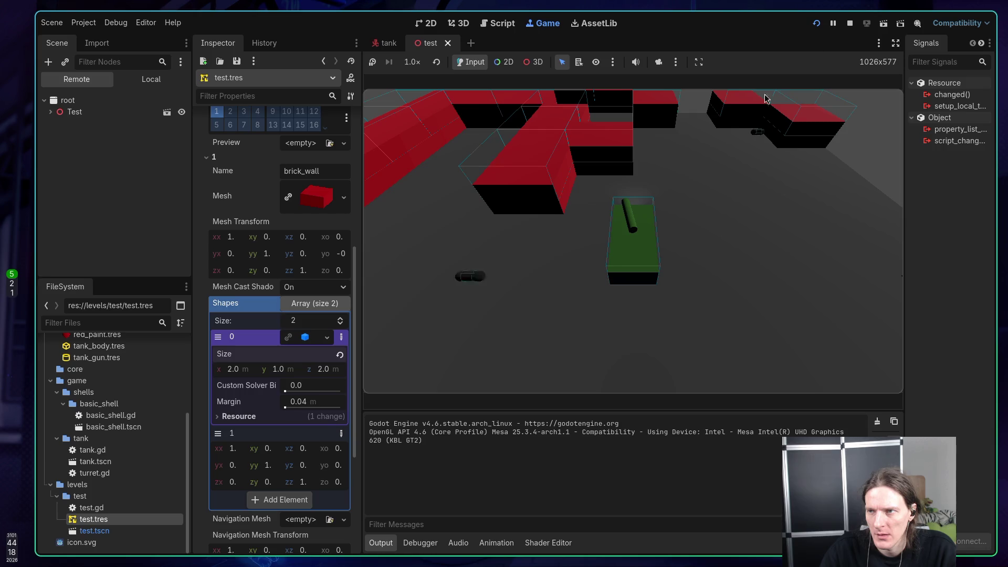
Step: Stop the running test scene and return to basic_shell.gd in Neovim
click(849, 23)
key(super+1)
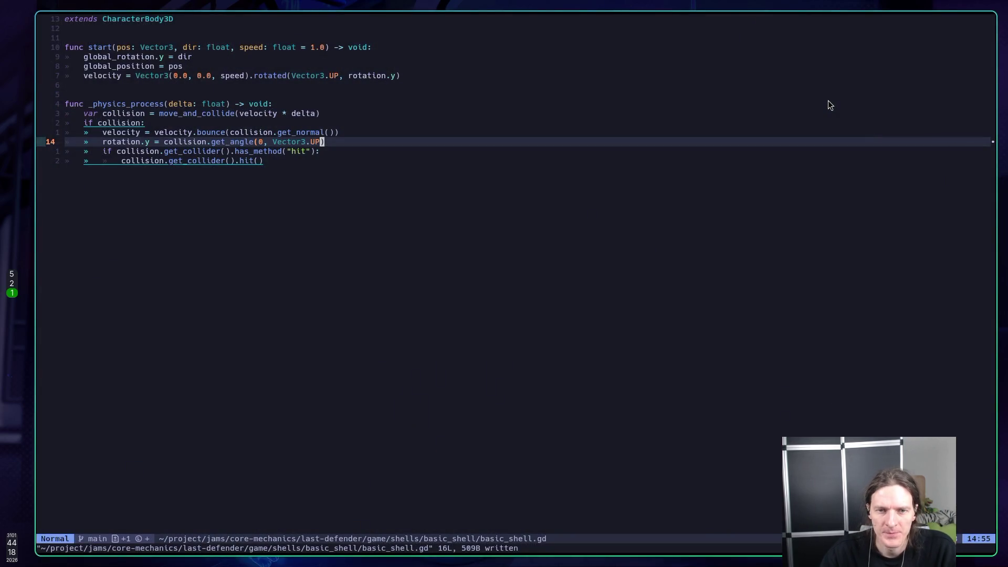
Step: Delete the get_angle call on line 14 and browse the collision members in completion
key(b)
key(b)
key(b)
key(h)
key(h)
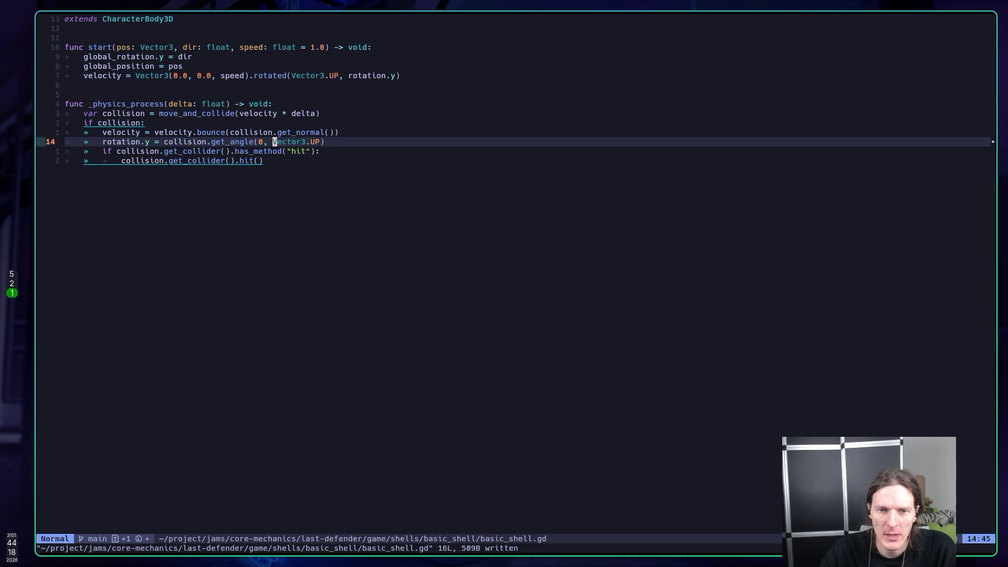
key(h)
key(h)
key(h)
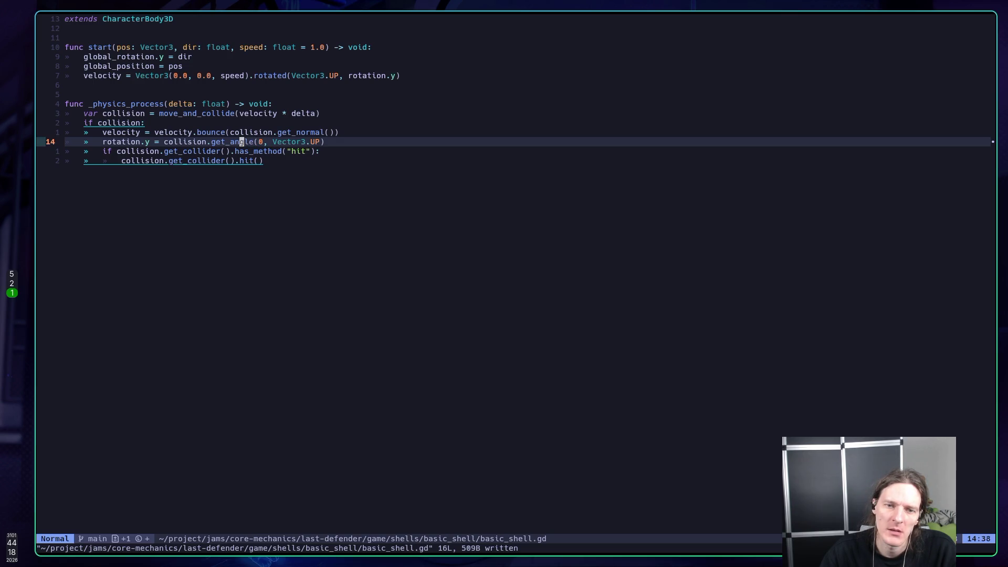
key(shift+d)
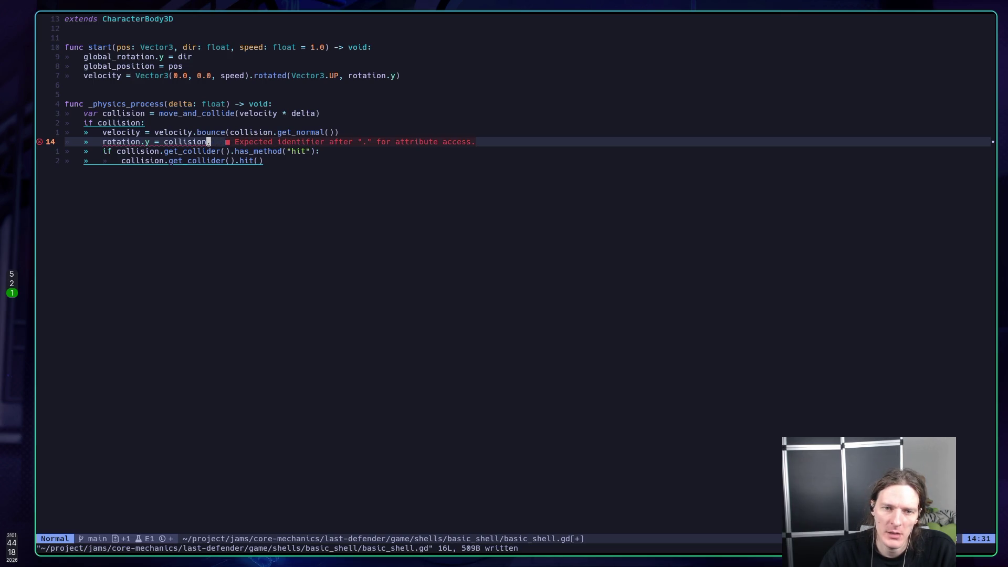
key(a)
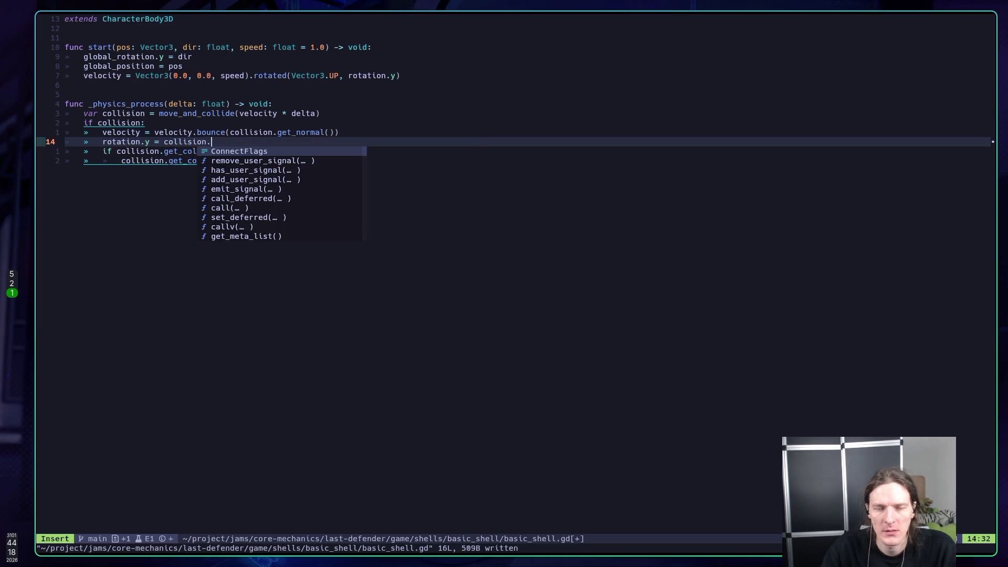
text(ang)
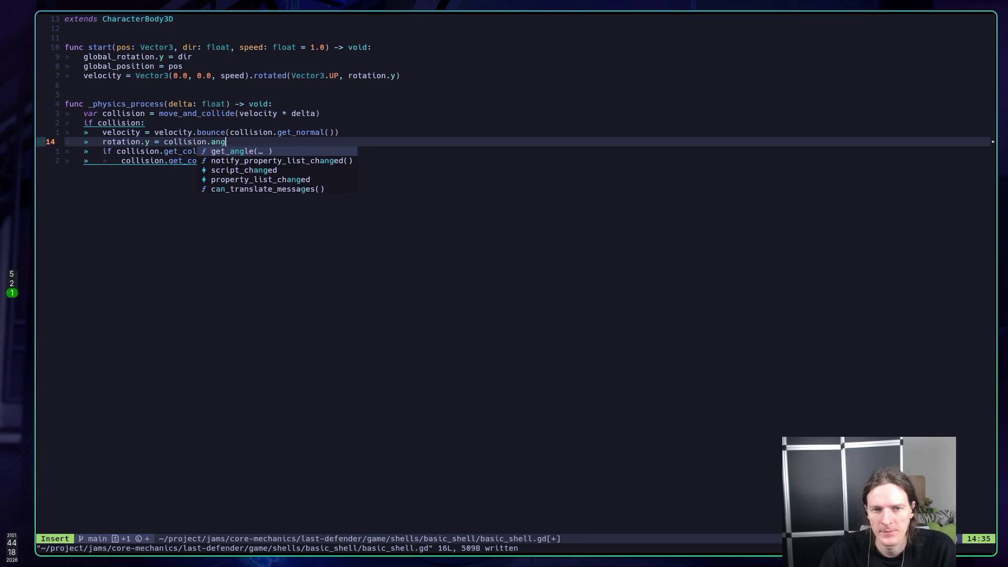
key(BackSpace)
key(BackSpace)
key(BackSpace)
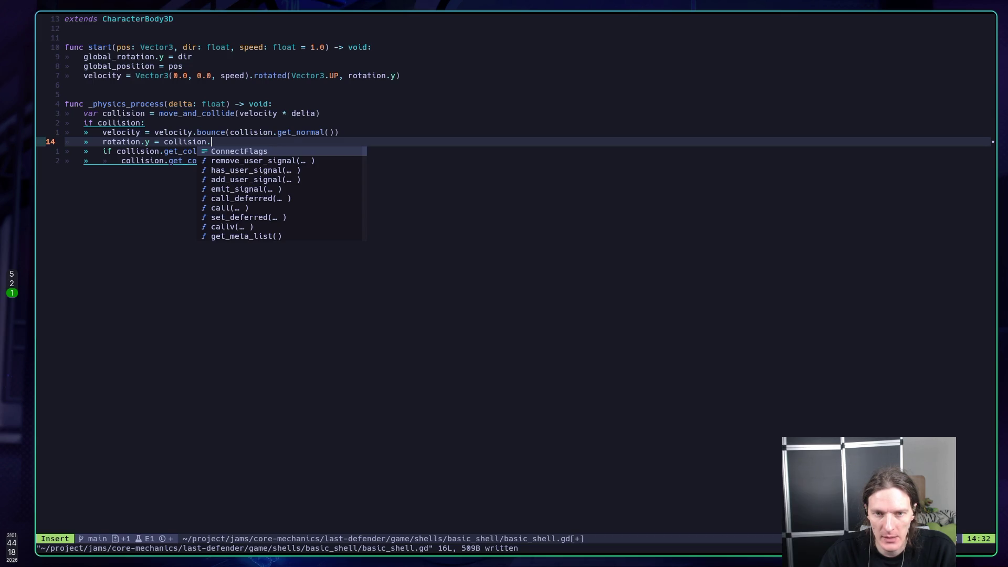
text(ang)
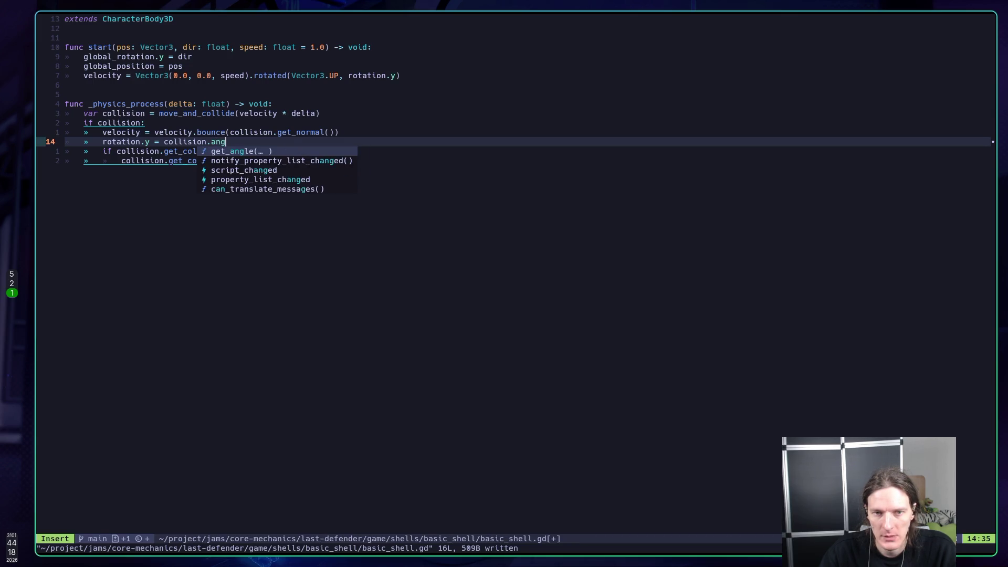
key(BackSpace)
key(BackSpace)
key(BackSpace)
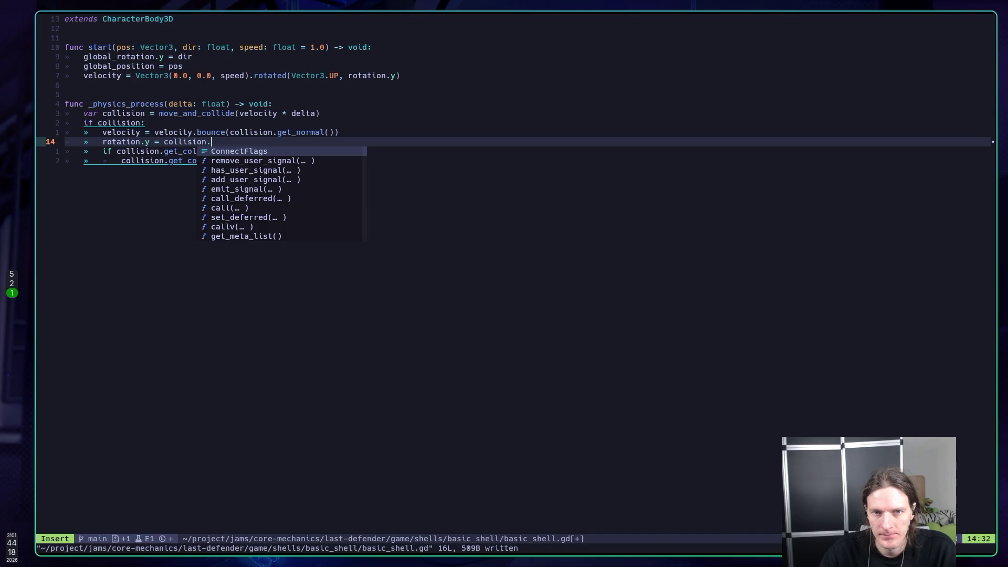
text(rotatio)
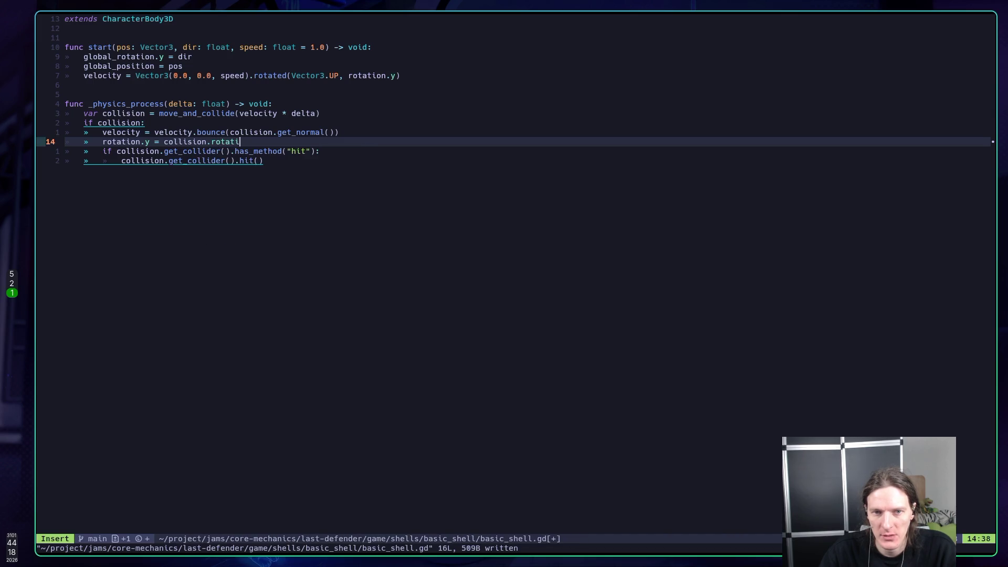
key(BackSpace)
key(BackSpace)
key(BackSpace)
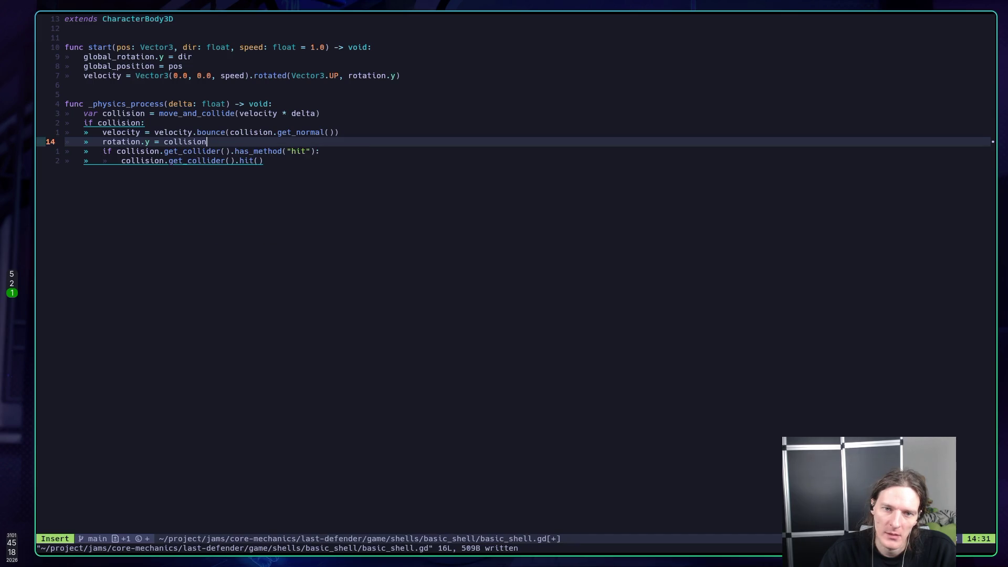
Step: Complete the line as collision.get_normal() and show its documentation
text(.get_)
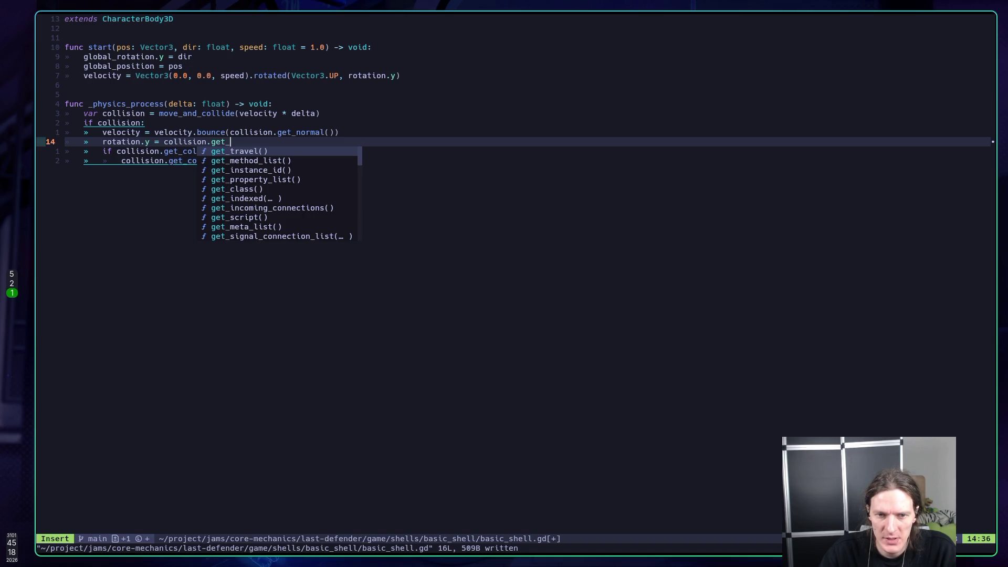
text(no)
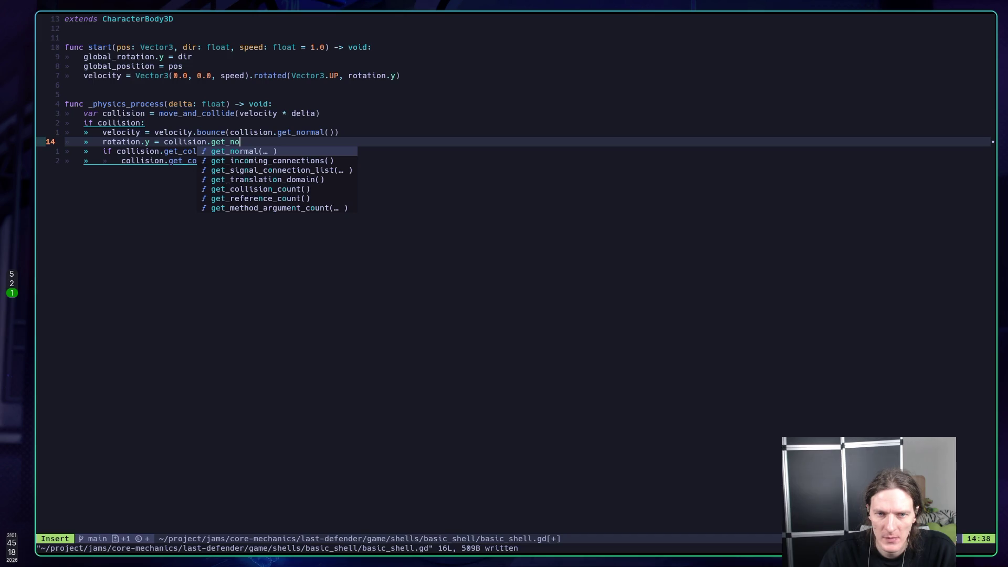
key(Return)
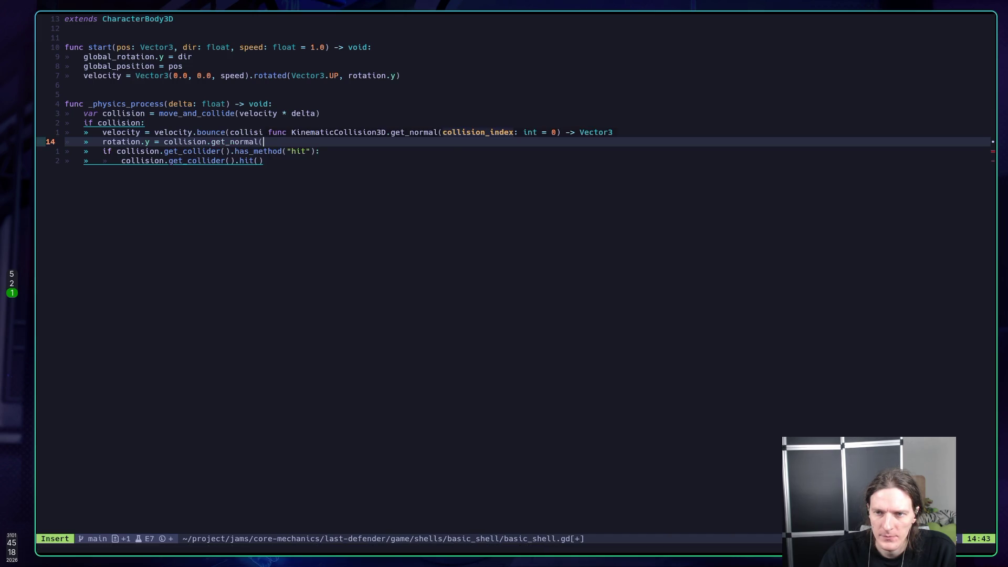
text())
key(Escape)
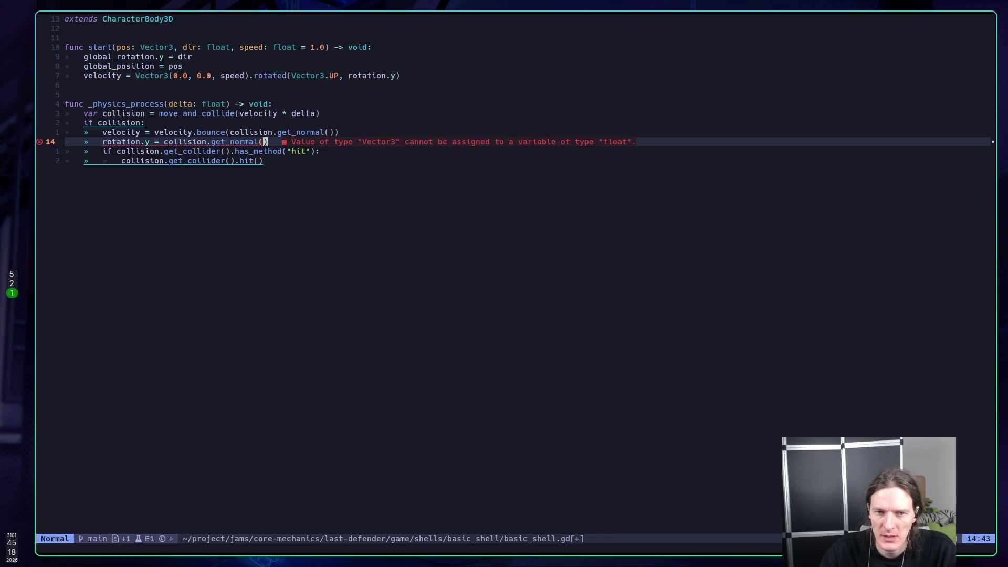
key(h)
key(h)
key(h)
key(K)
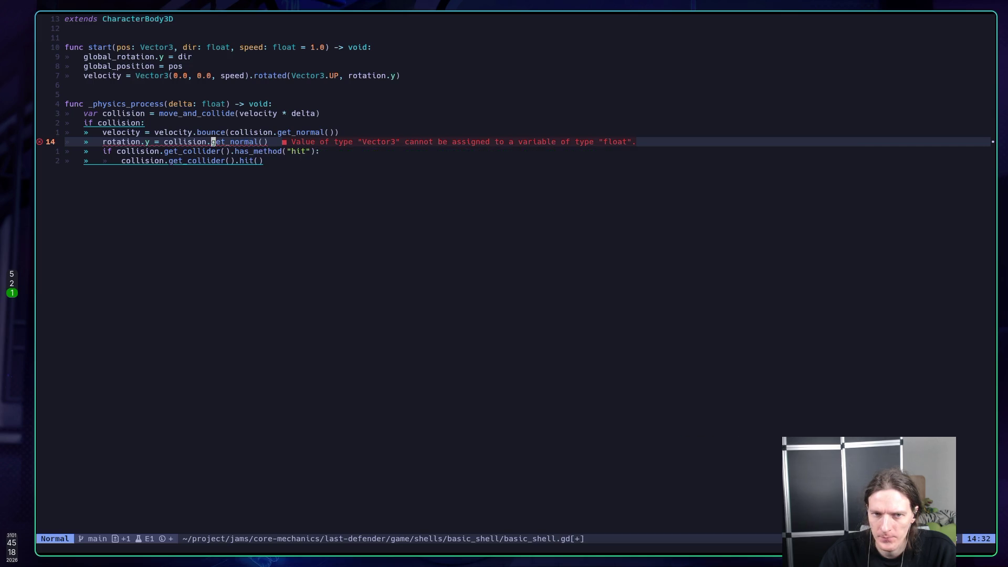
Step: Replace get_normal() on line 14 with velocity.bounce( and view the Vector3.bounce docs
key(b)
key(b)
key(b)
key(D)
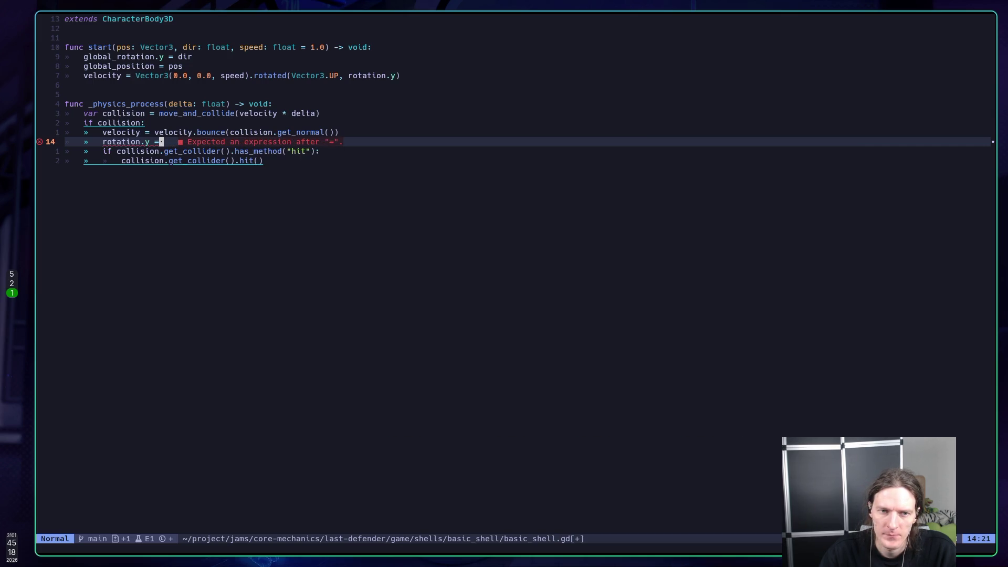
key(a)
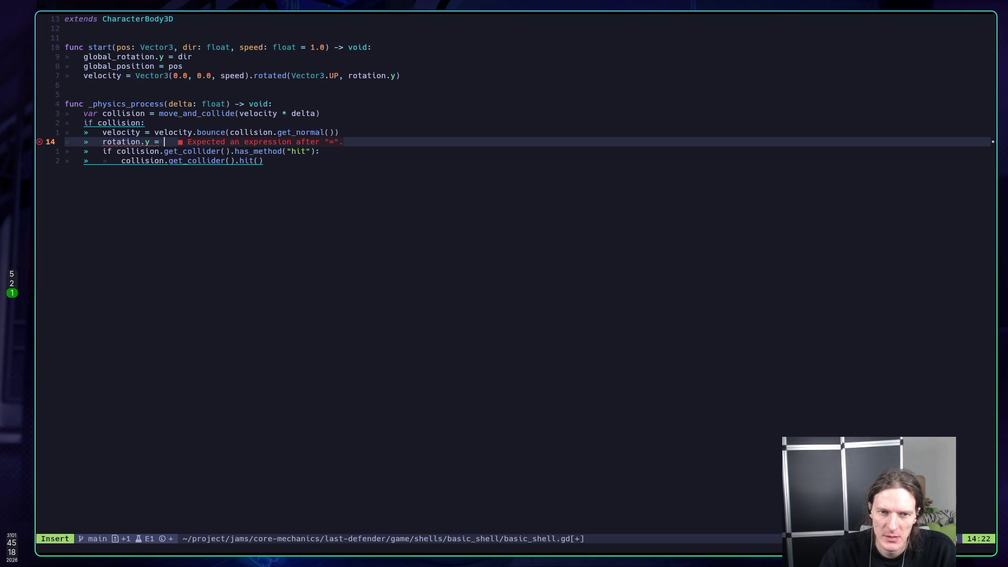
text(velocity.b)
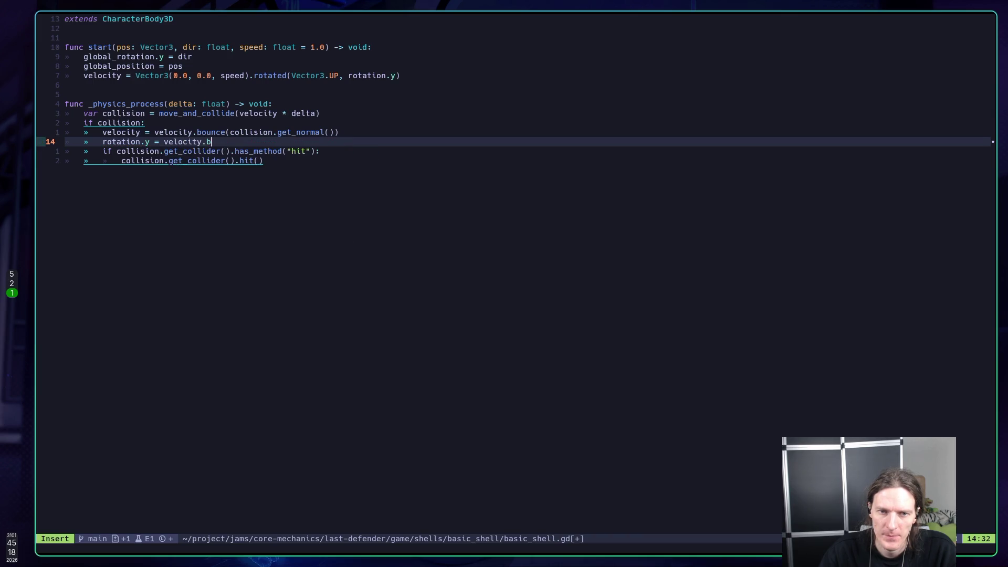
text(ounct)
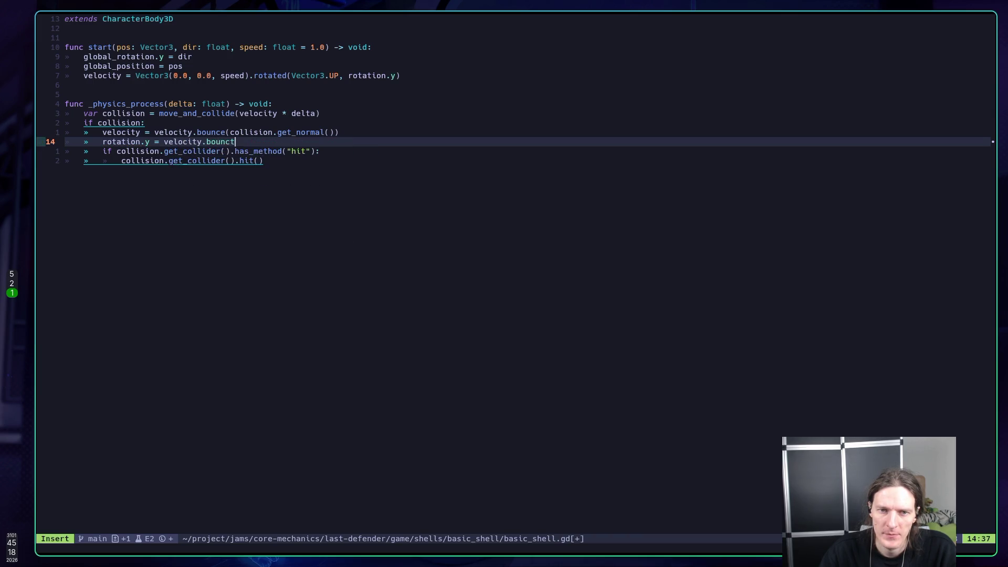
key(BackSpace)
text(e)
text(()
key(Escape)
key(h)
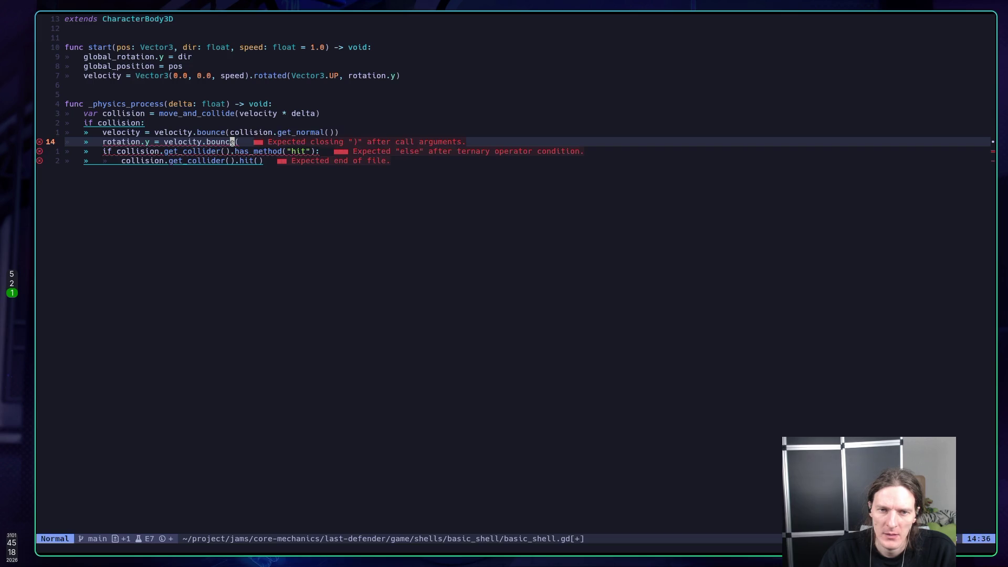
key(h)
key(K)
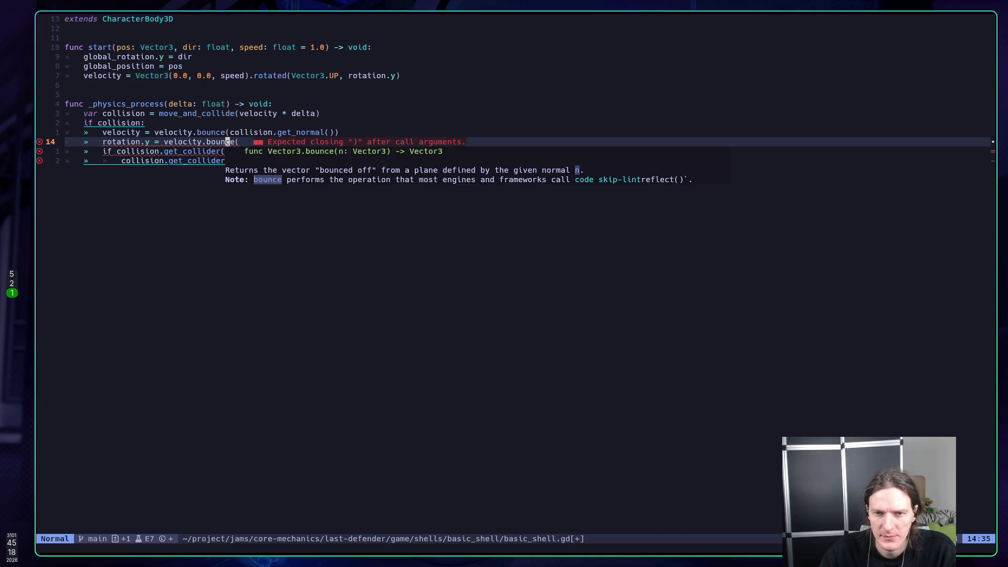
Step: Erase the partial bounce expression, leaving 'rotation.y =', and switch to the browser
key(l)
key(l)
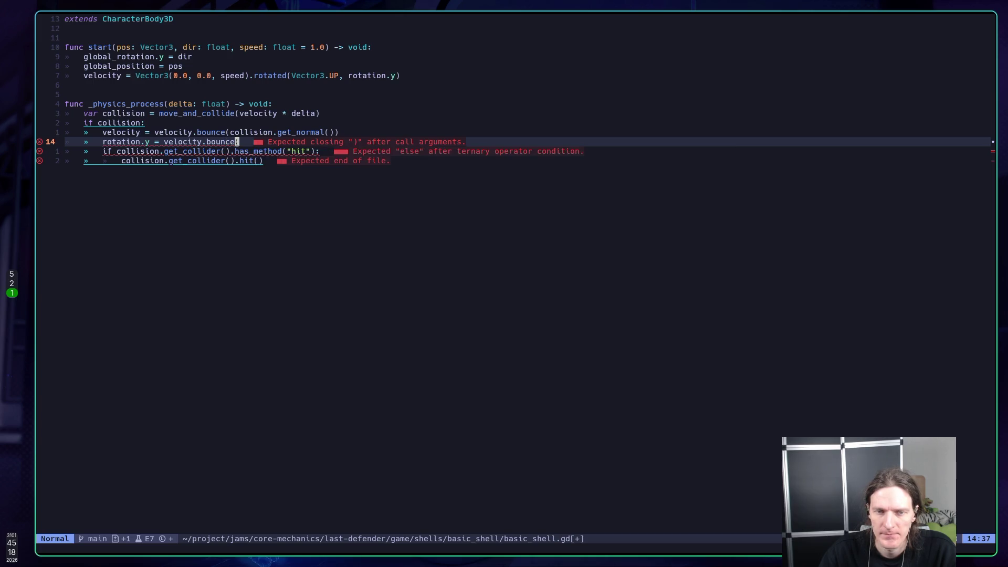
key(a)
key(BackSpace)
key(BackSpace)
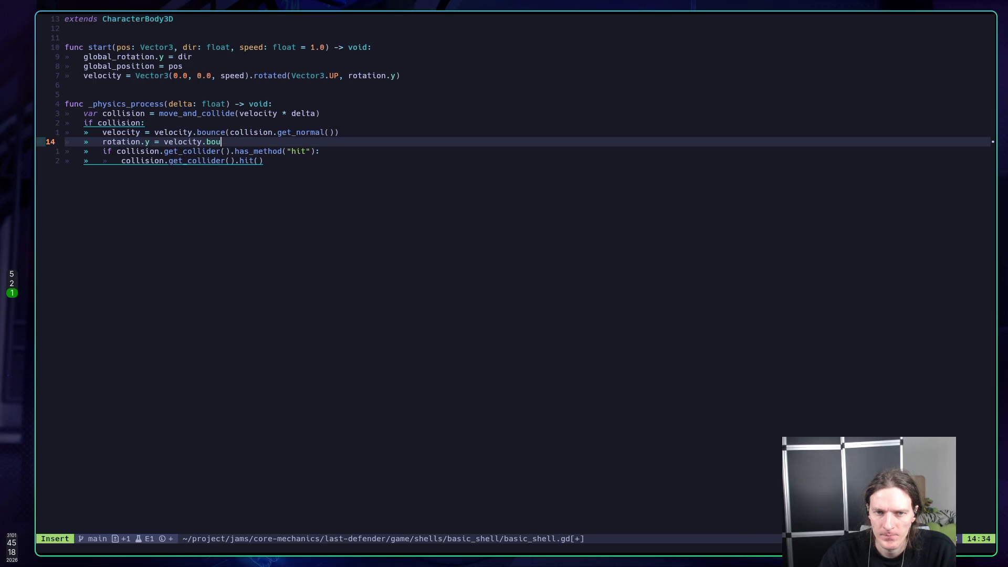
text(.)
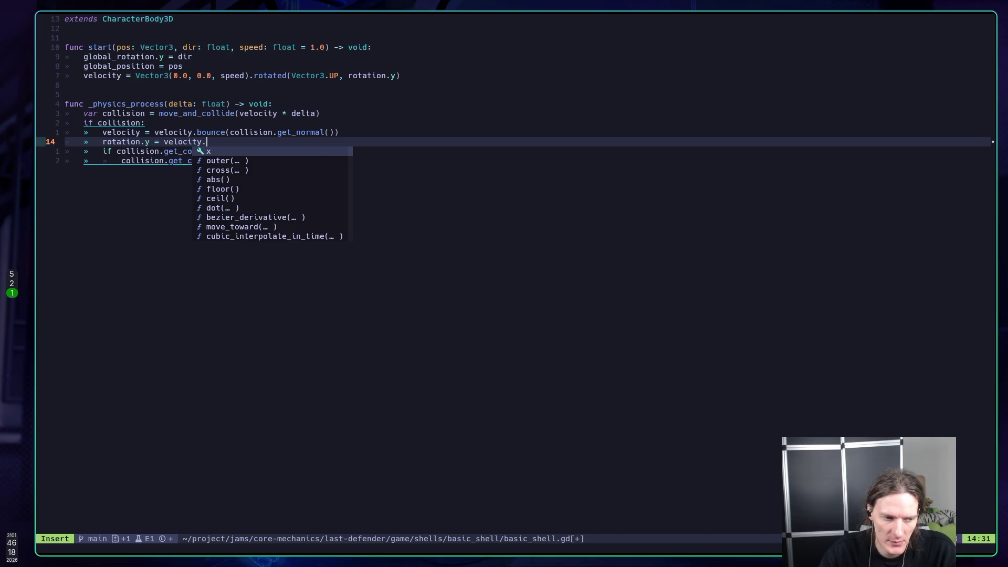
text(bou)
key(BackSpace)
key(BackSpace)
key(BackSpace)
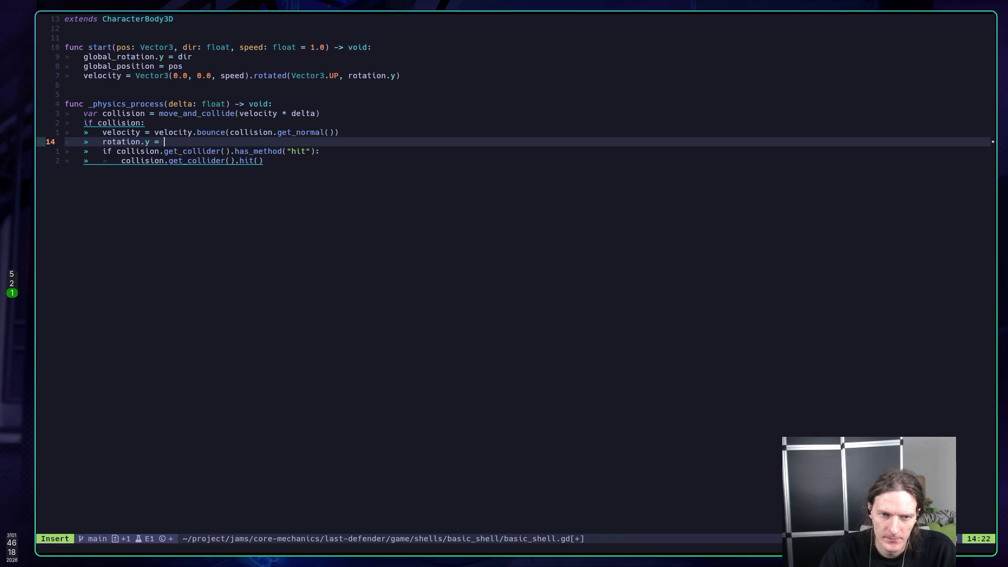
key(super+2)
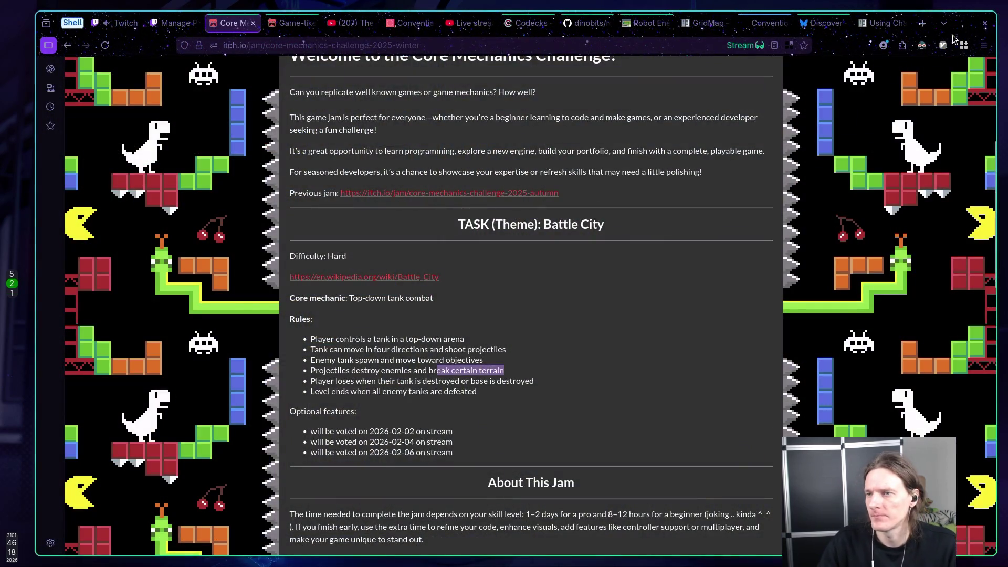
Step: Open the 'Using CharacterBody2D' docs tab and read its bounce examples and reader comments
click(890, 24)
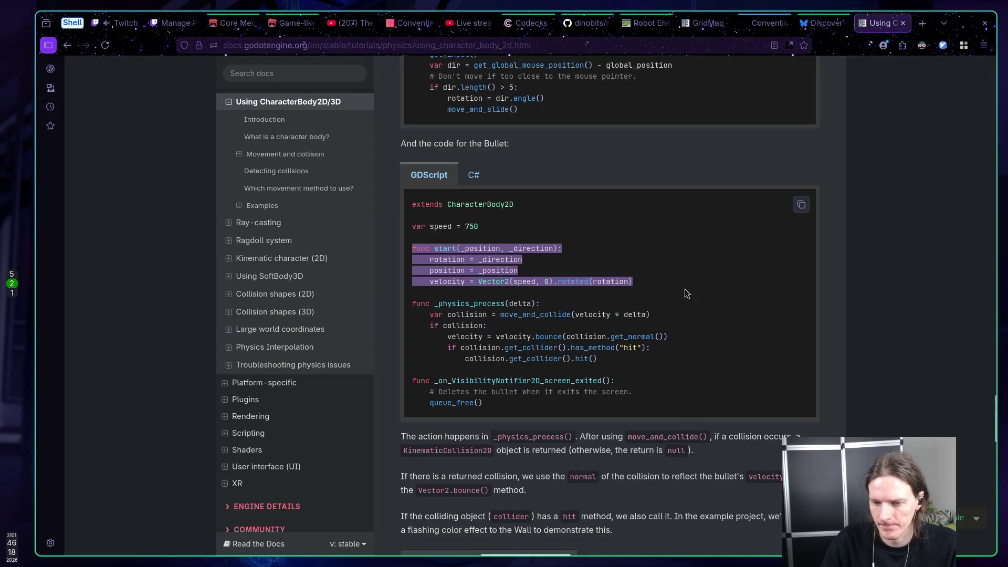
scroll(677, 288, down, 4)
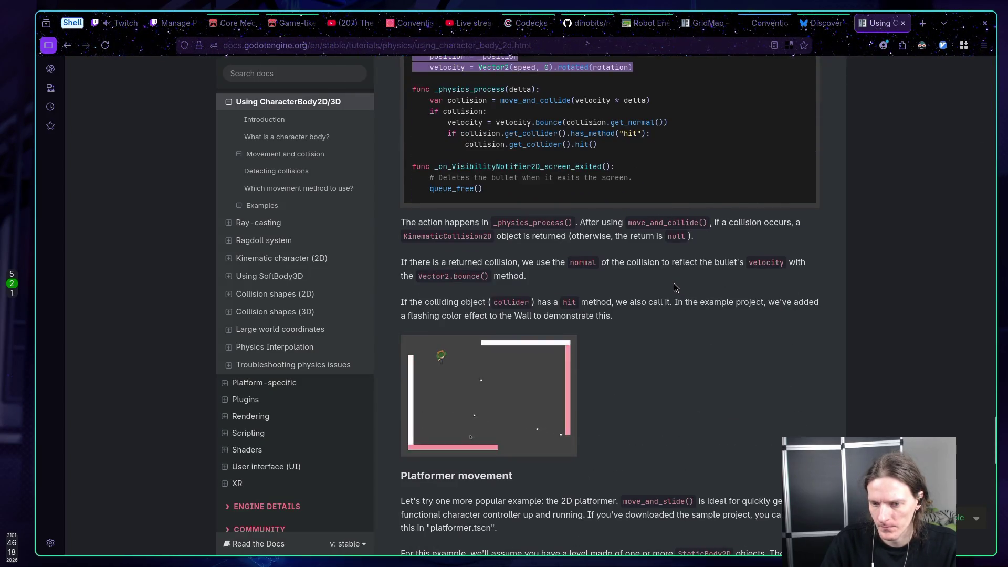
scroll(676, 288, down, 3)
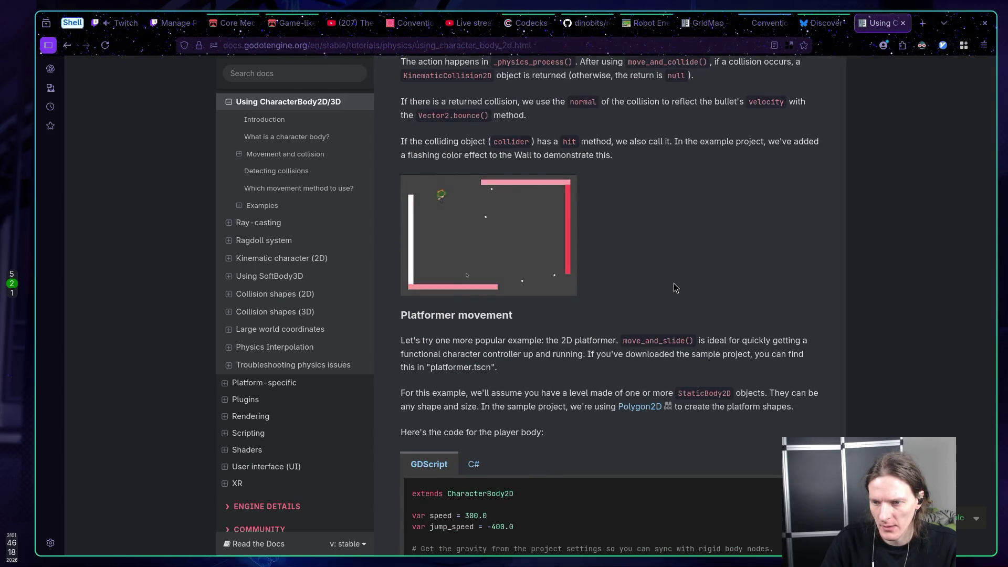
scroll(612, 283, down, 1)
scroll(610, 282, down, 5)
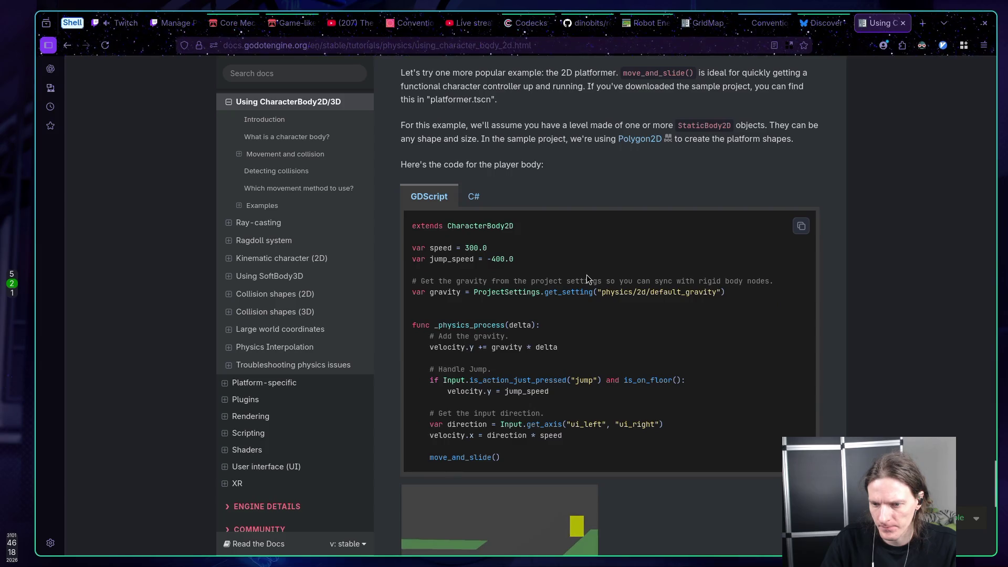
scroll(586, 279, down, 4)
scroll(586, 274, up, 2)
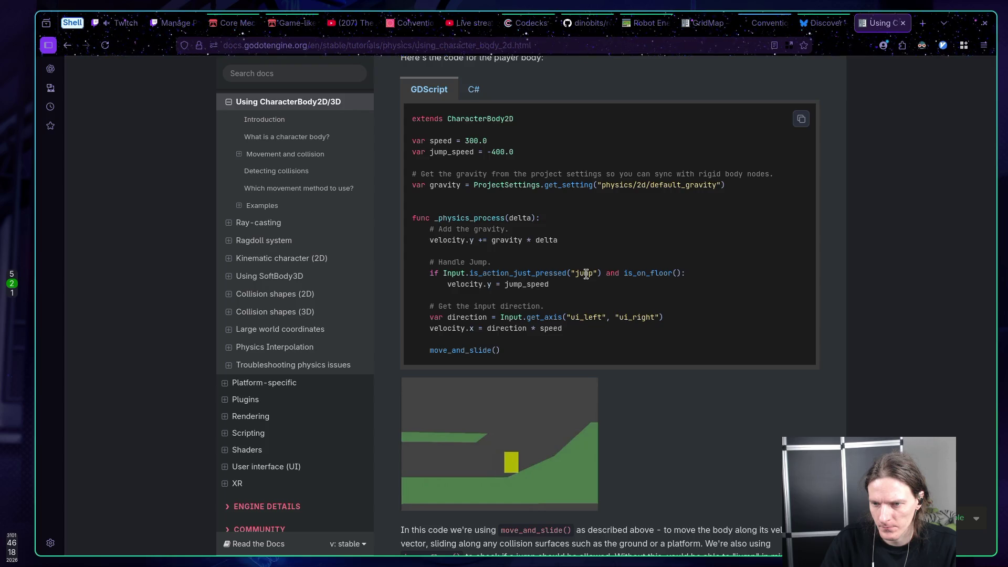
scroll(585, 274, up, 2)
scroll(586, 274, up, 1)
scroll(588, 277, down, 2)
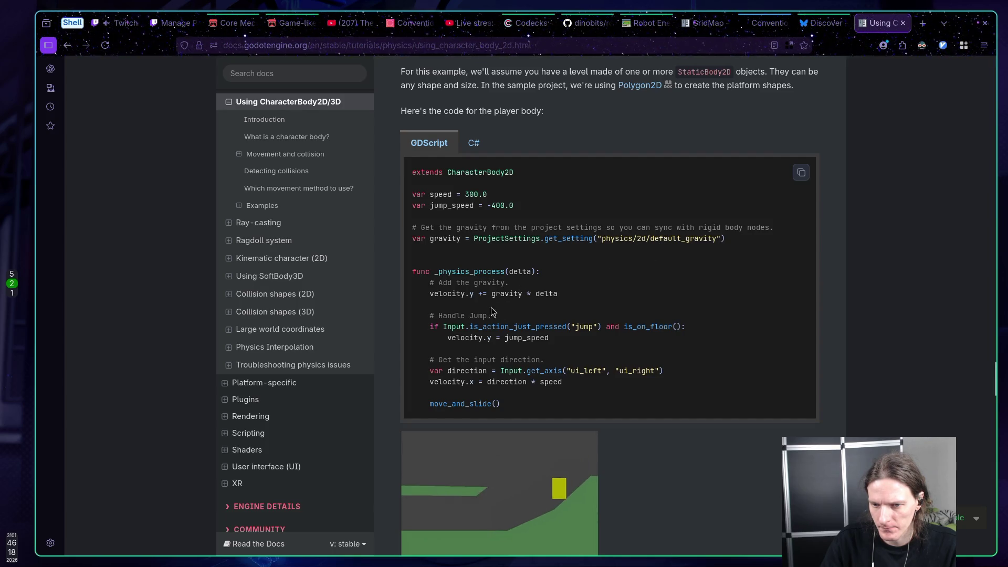
scroll(552, 306, down, 1)
scroll(552, 306, down, 6)
scroll(677, 303, up, 7)
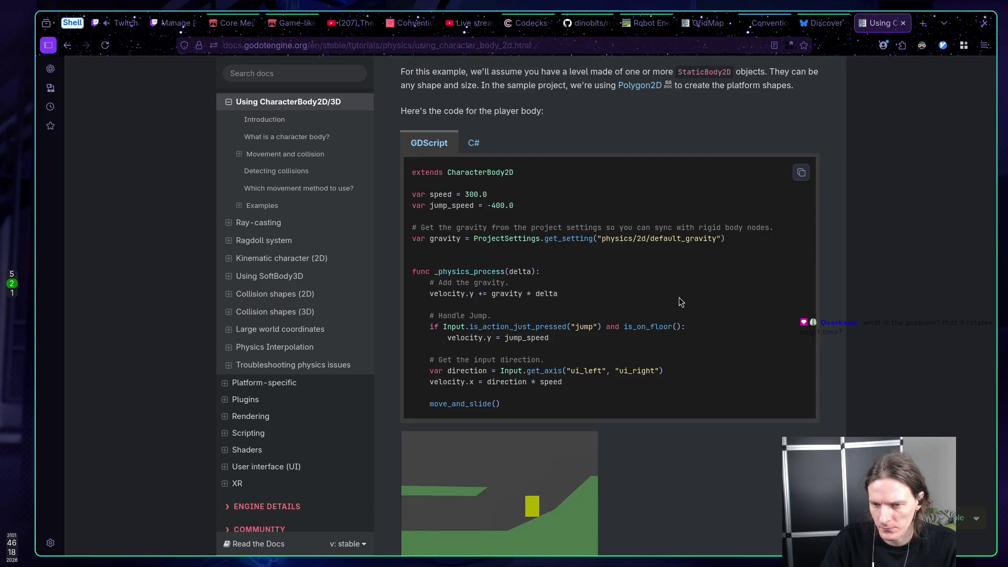
scroll(680, 299, up, 5)
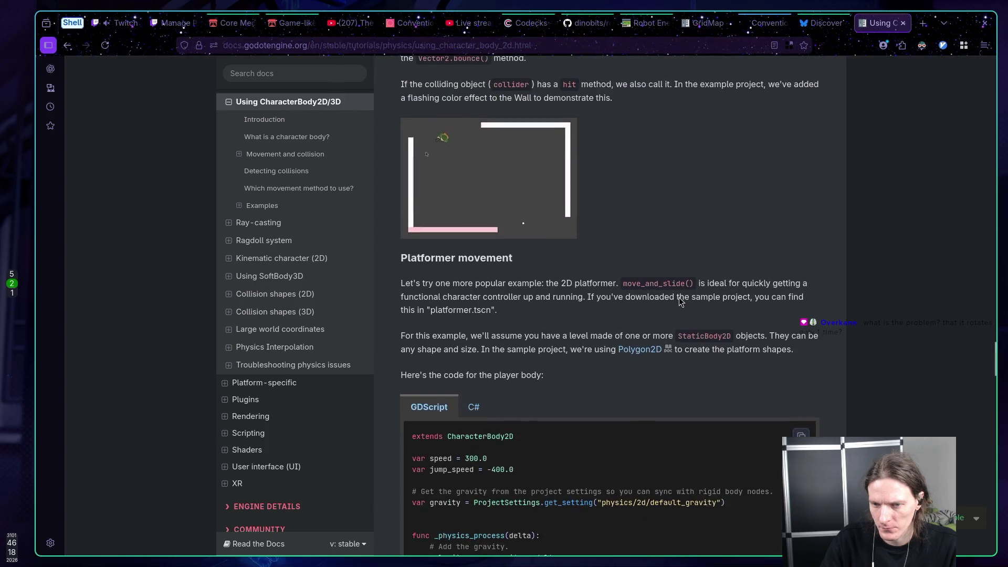
scroll(740, 303, up, 12)
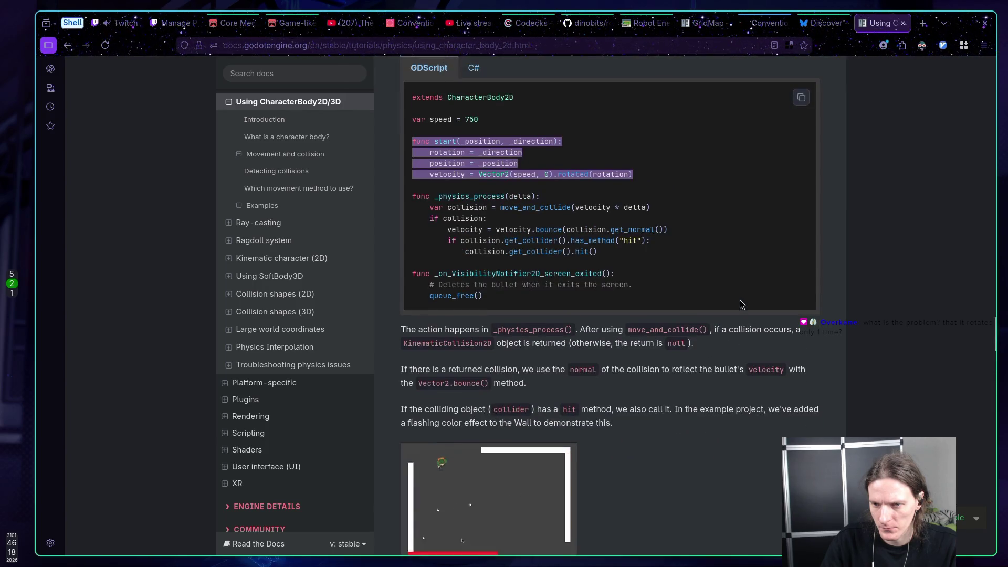
scroll(740, 303, up, 7)
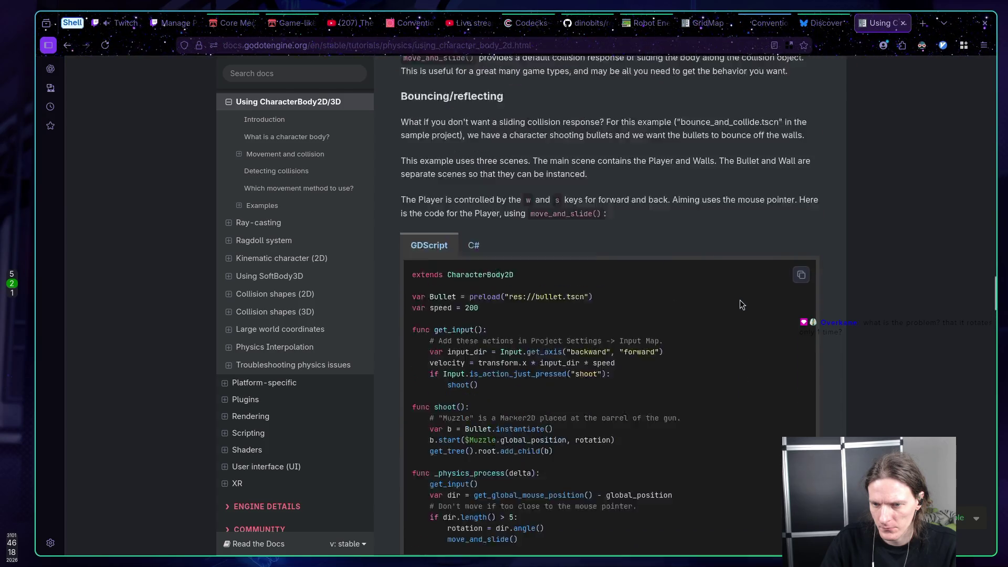
scroll(740, 303, up, 12)
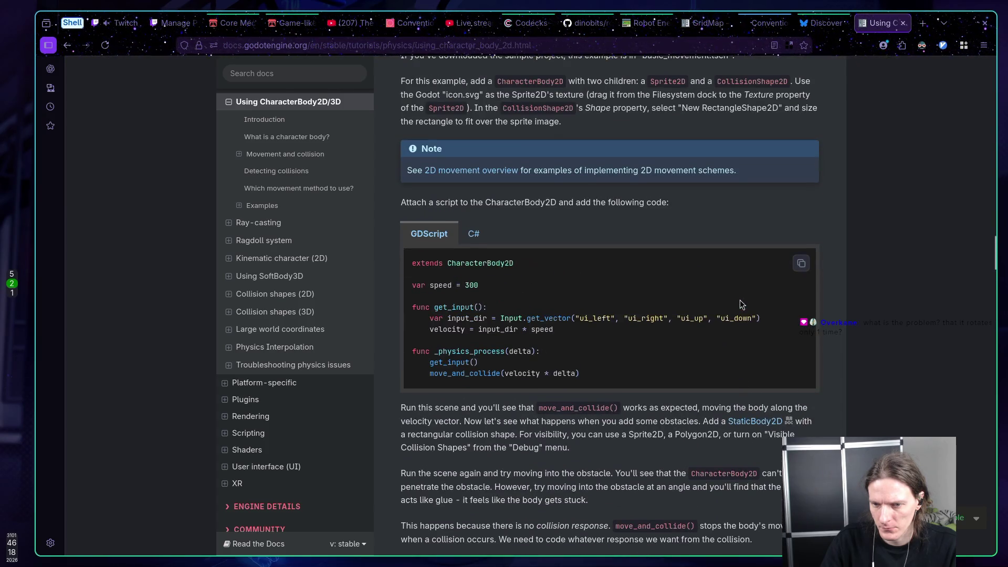
scroll(739, 303, up, 8)
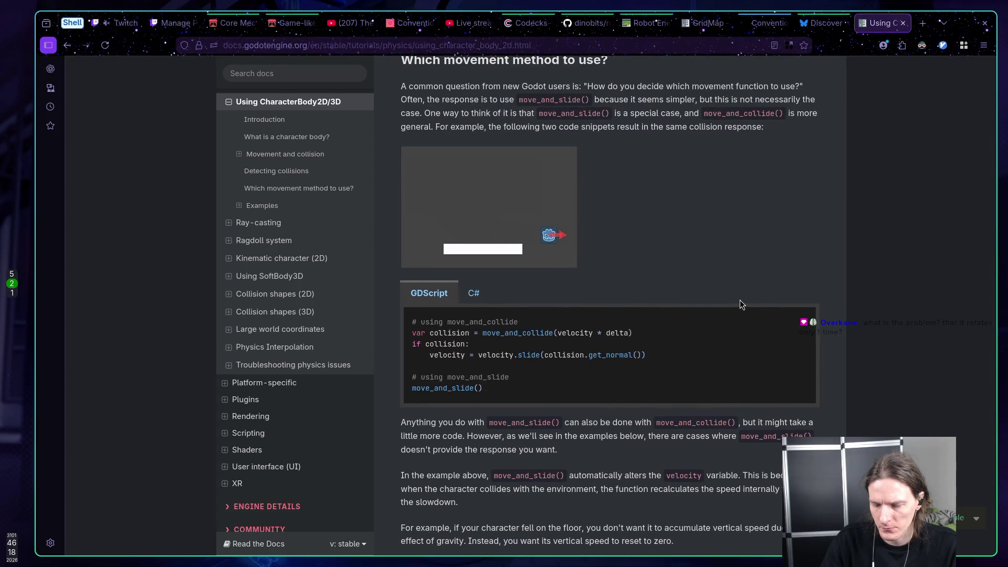
scroll(739, 303, up, 5)
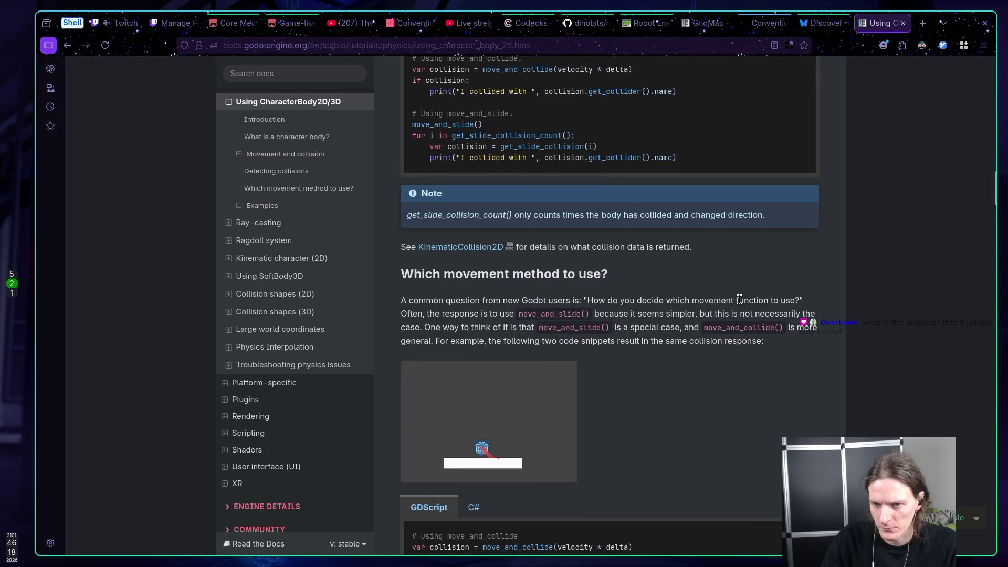
scroll(739, 300, up, 7)
scroll(739, 301, down, 15)
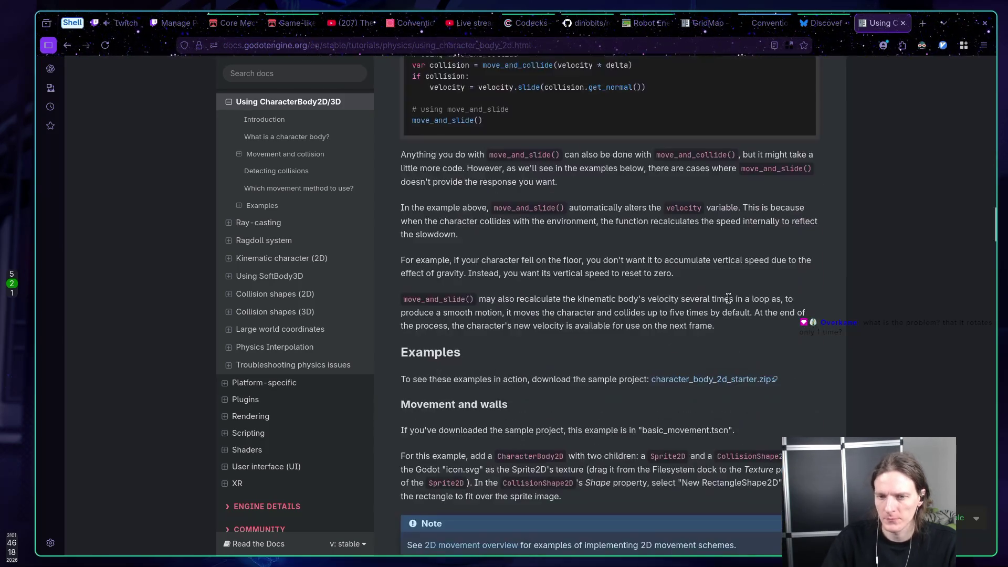
scroll(728, 300, down, 20)
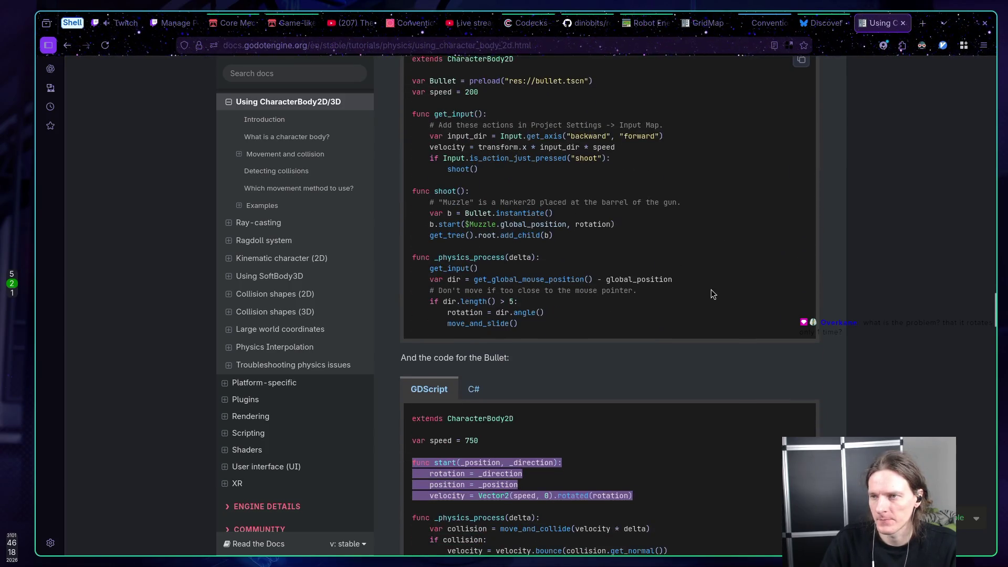
scroll(709, 288, down, 15)
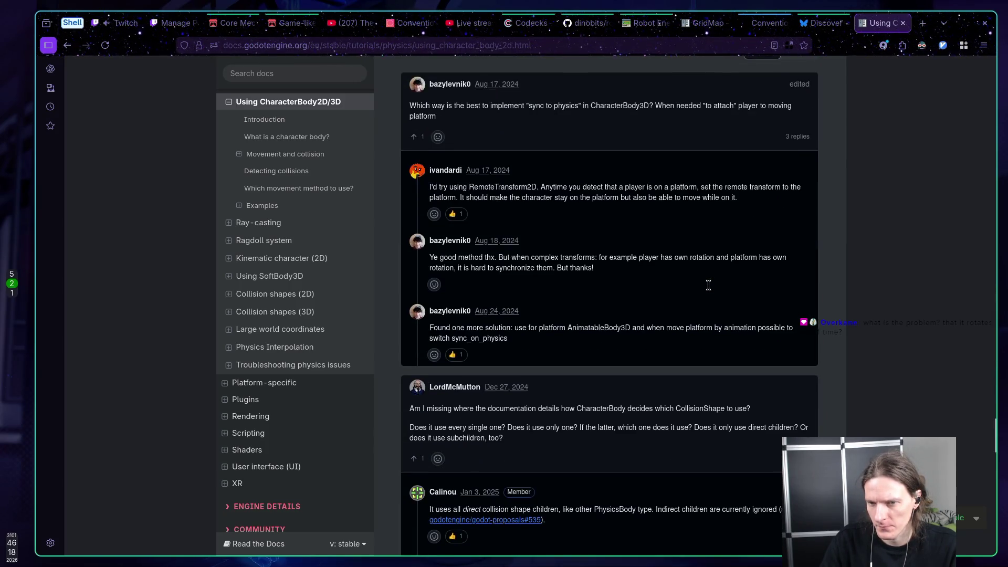
scroll(708, 285, down, 6)
scroll(707, 286, down, 8)
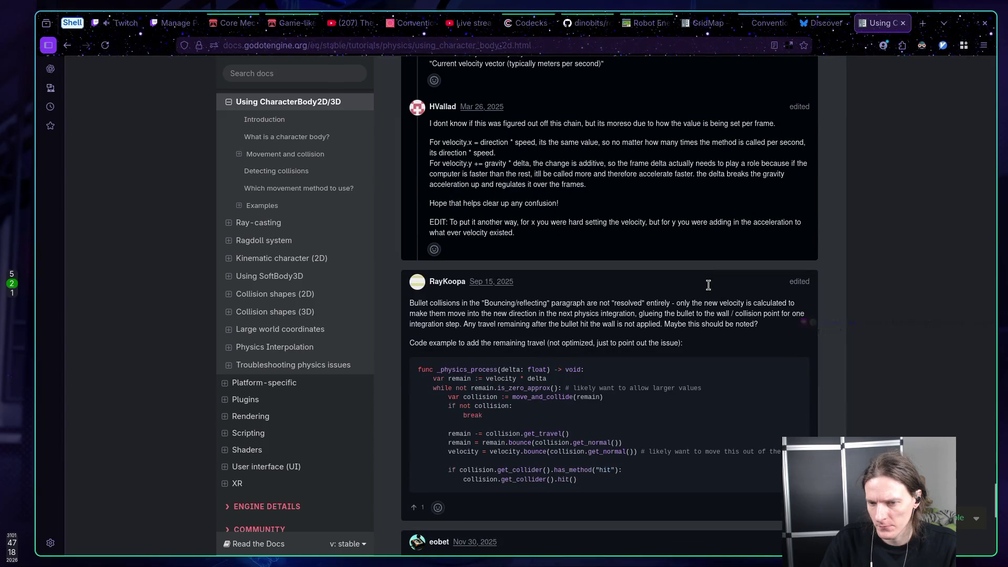
scroll(707, 288, down, 2)
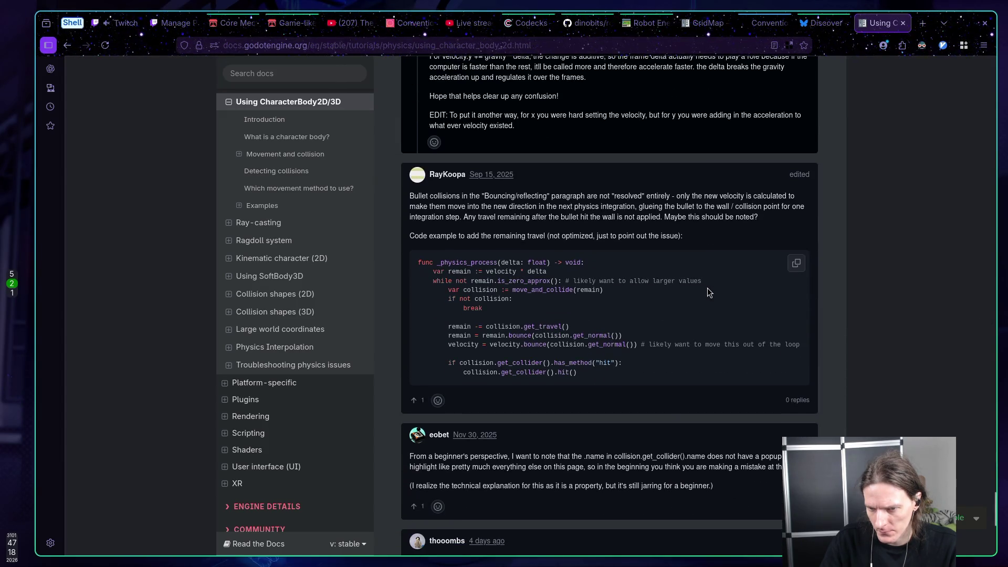
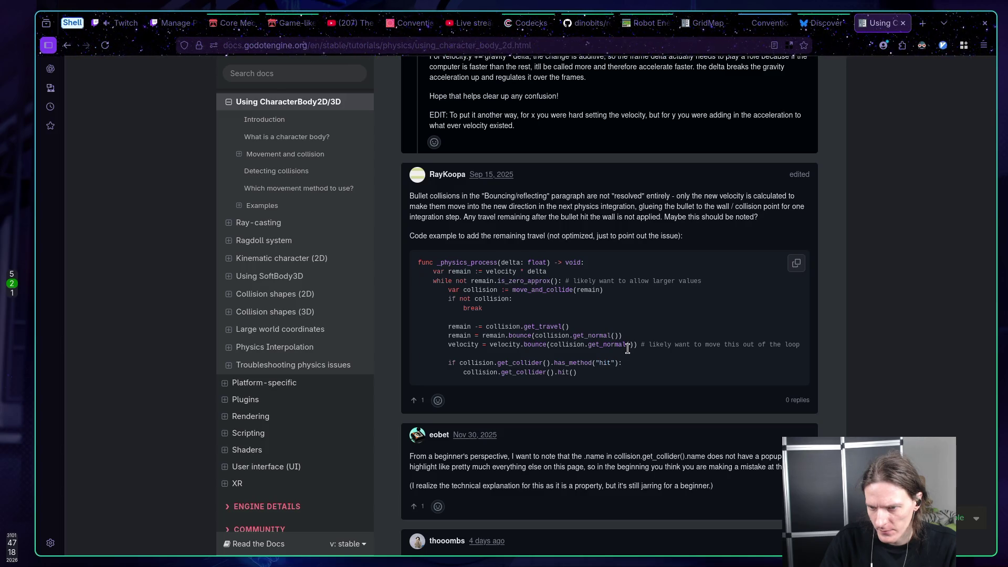
Step: Scroll back up to the Bullet move_and_collide bounce code, clear the highlight, and open a blank tab
scroll(625, 345, down, 5)
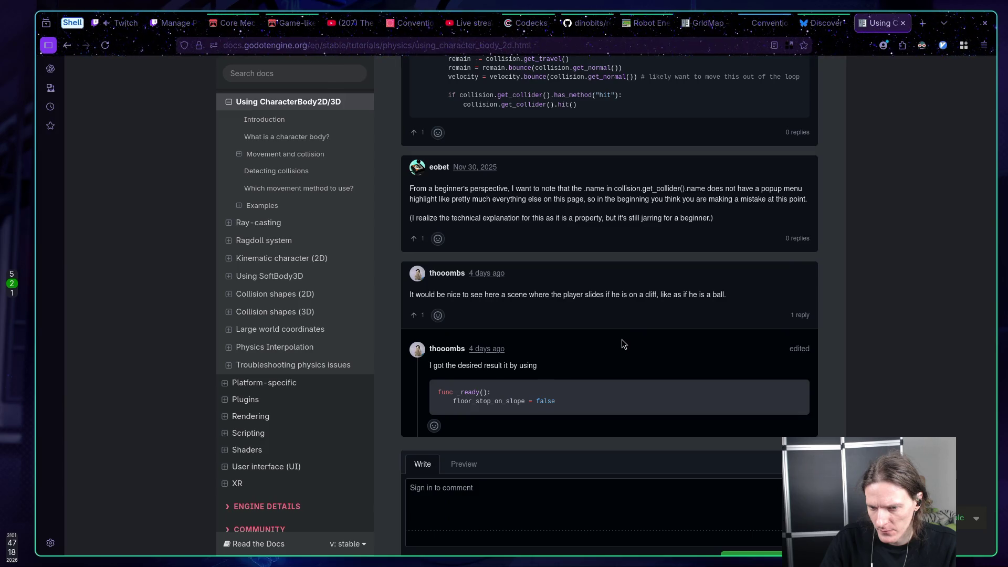
scroll(619, 338, up, 10)
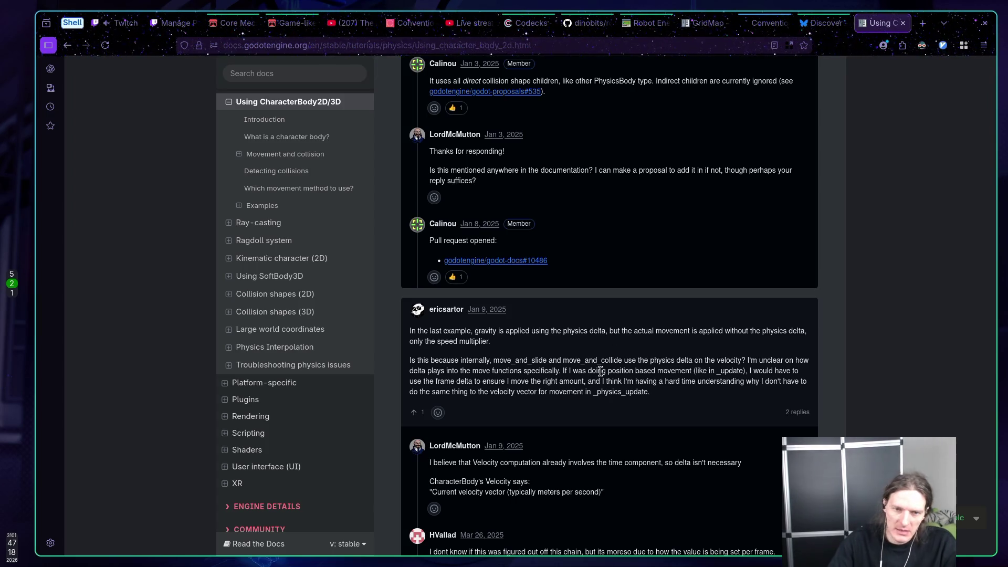
scroll(603, 326, up, 10)
scroll(604, 326, up, 15)
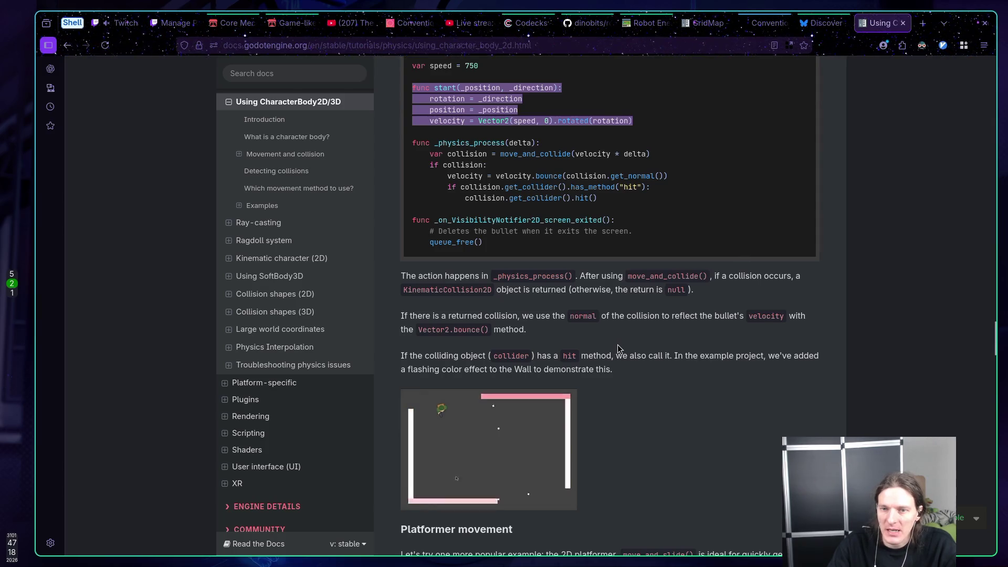
scroll(524, 342, up, 3)
click(460, 335)
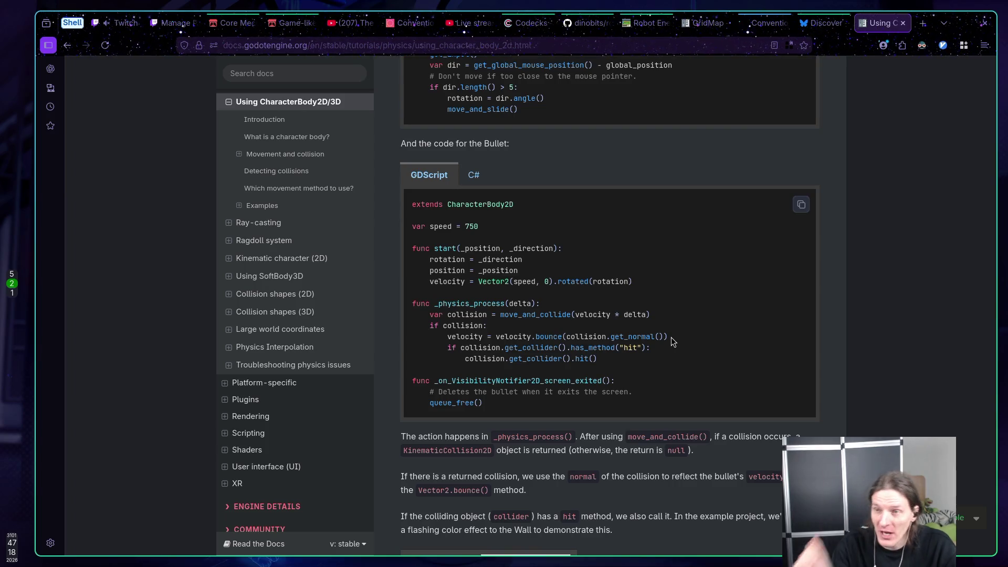
click(922, 23)
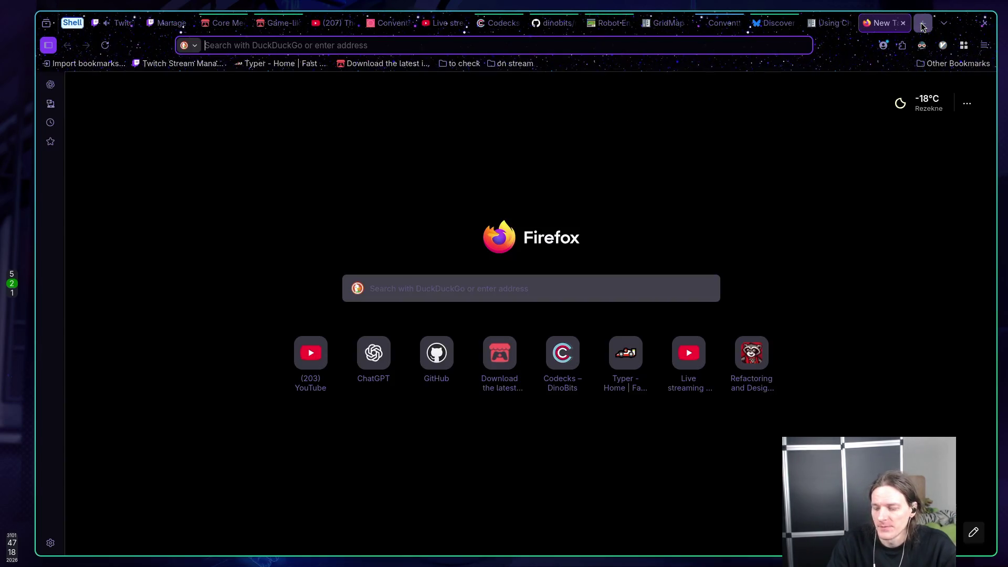
Step: Search for 'godot 4 vector 3 bounce rotate body' and open the Stack Overflow CharacterBody3D bounce question
text(godot 4 )
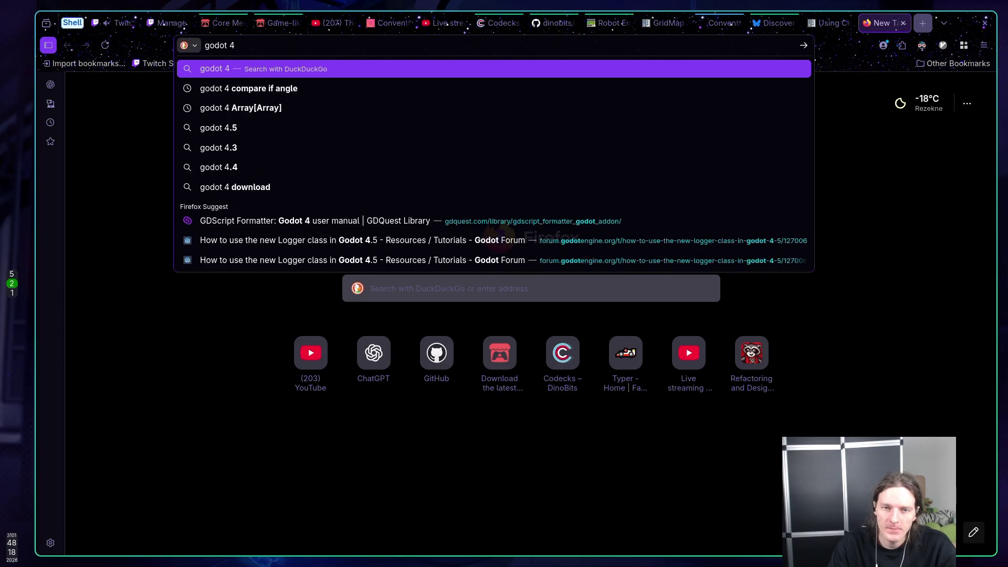
text(rotati)
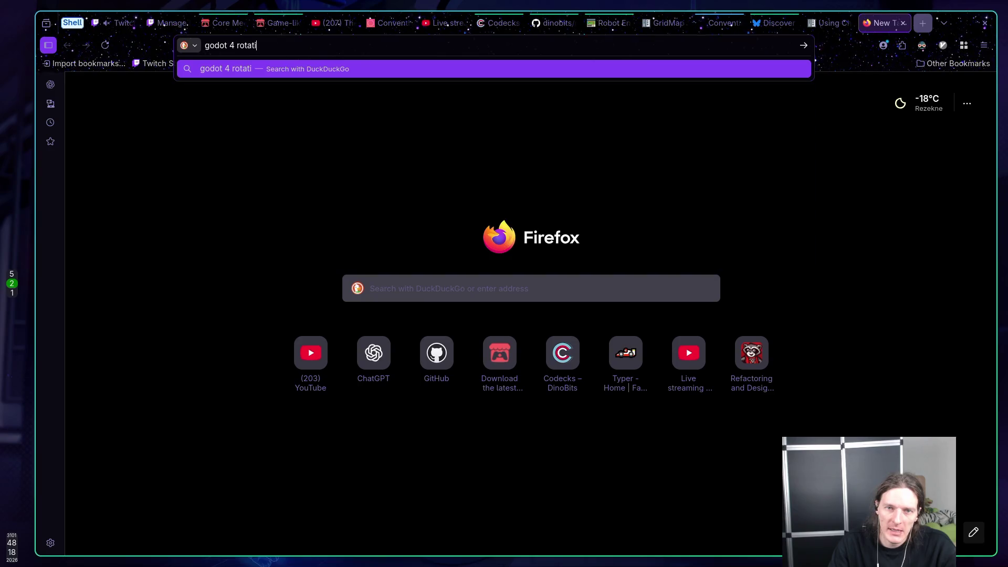
key(BackSpace)
key(BackSpace)
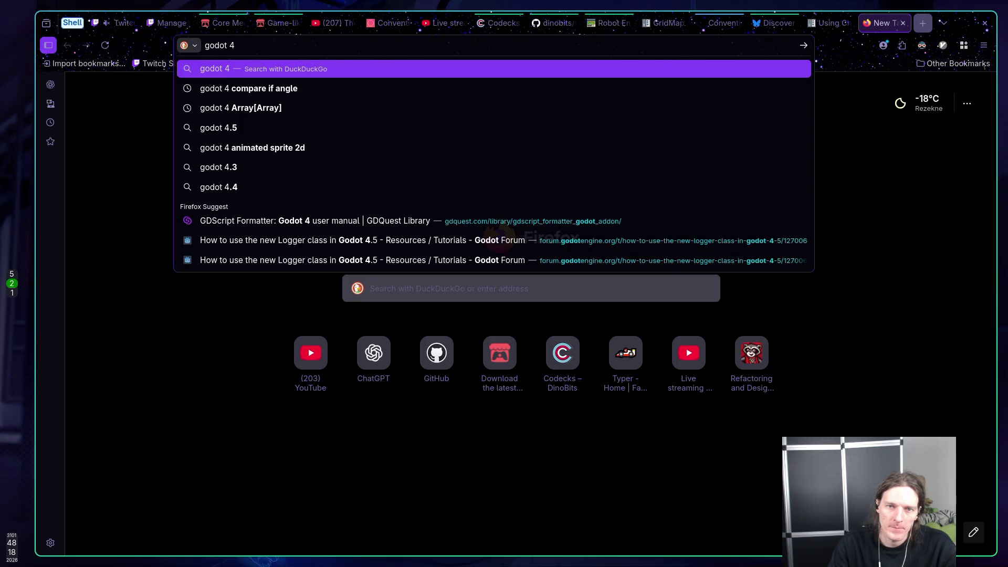
text( vector 3 b)
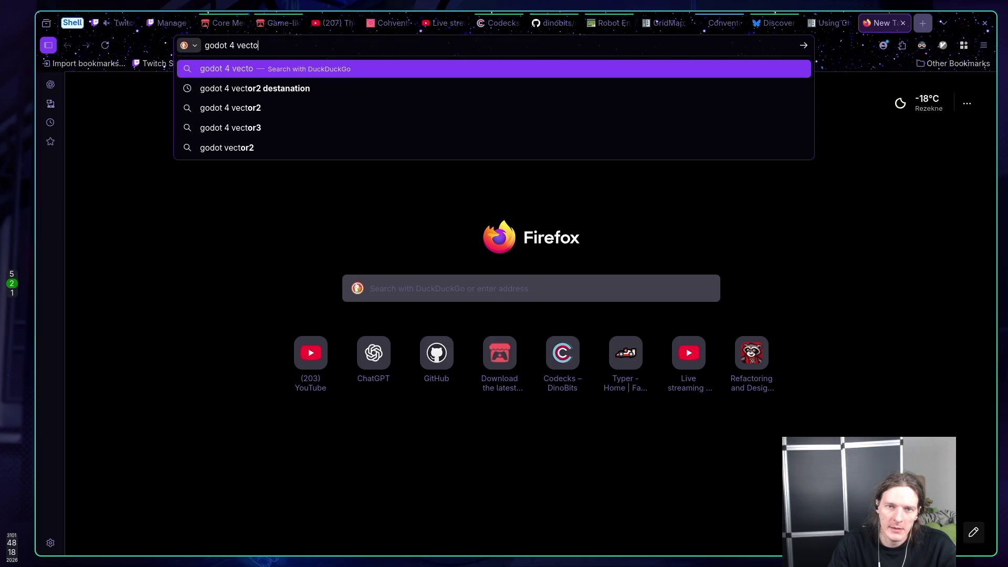
text(ounc)
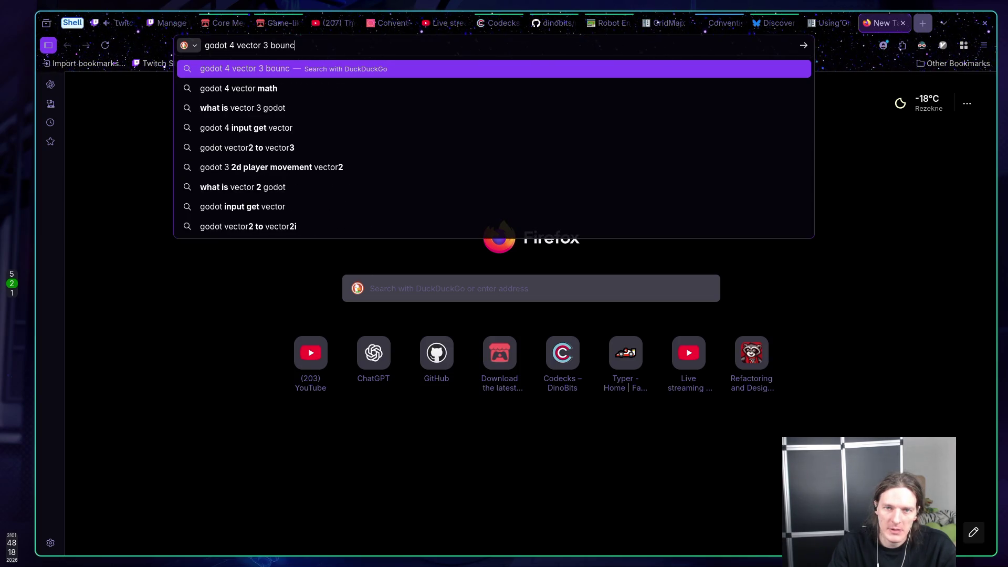
text(e rotate )
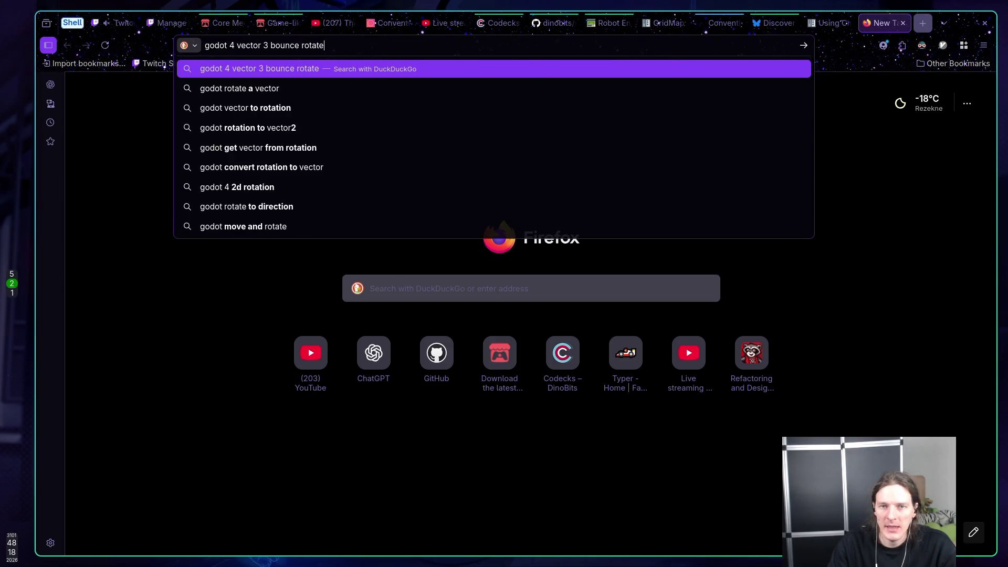
text(body to)
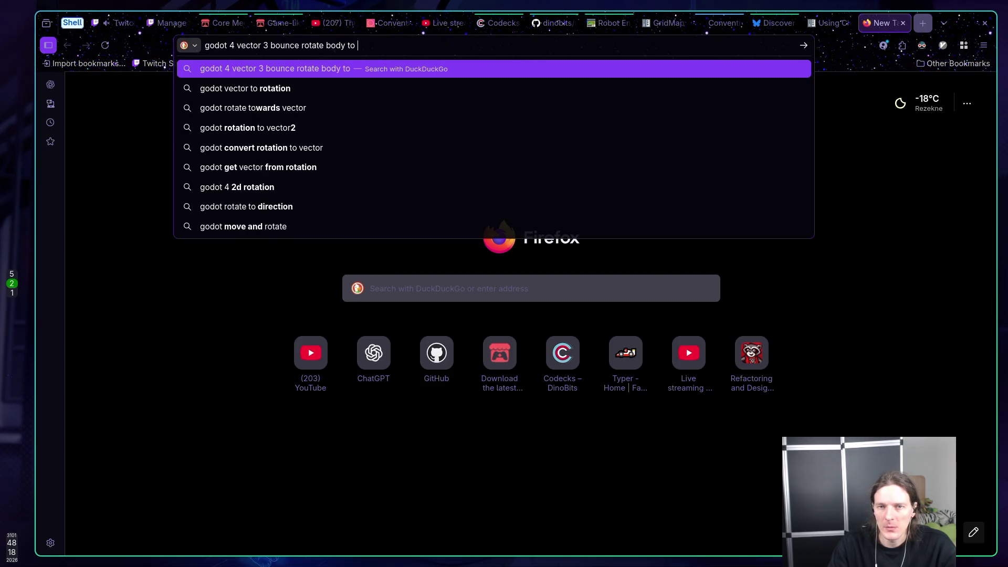
key(BackSpace)
key(BackSpace)
key(Return)
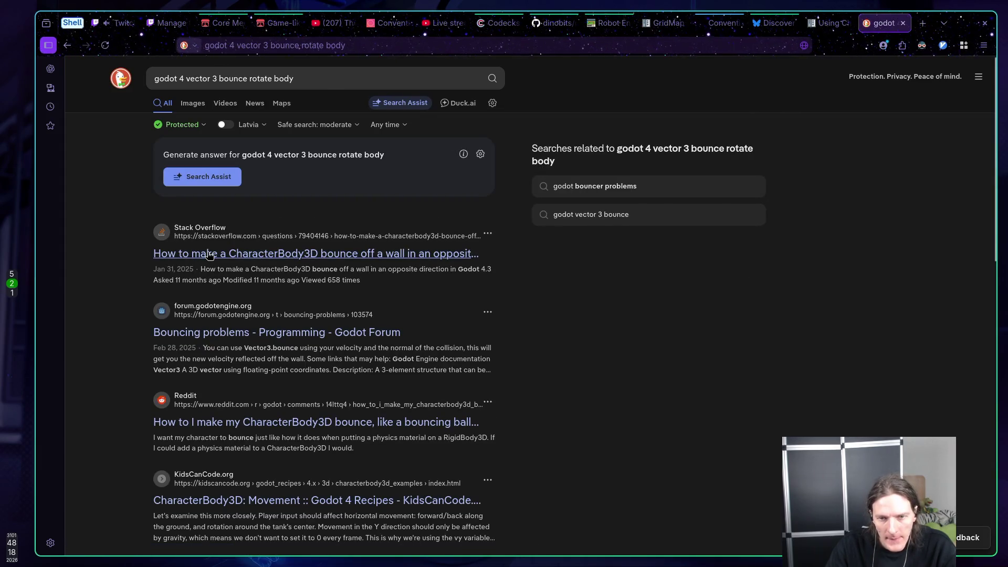
middle_click(210, 255)
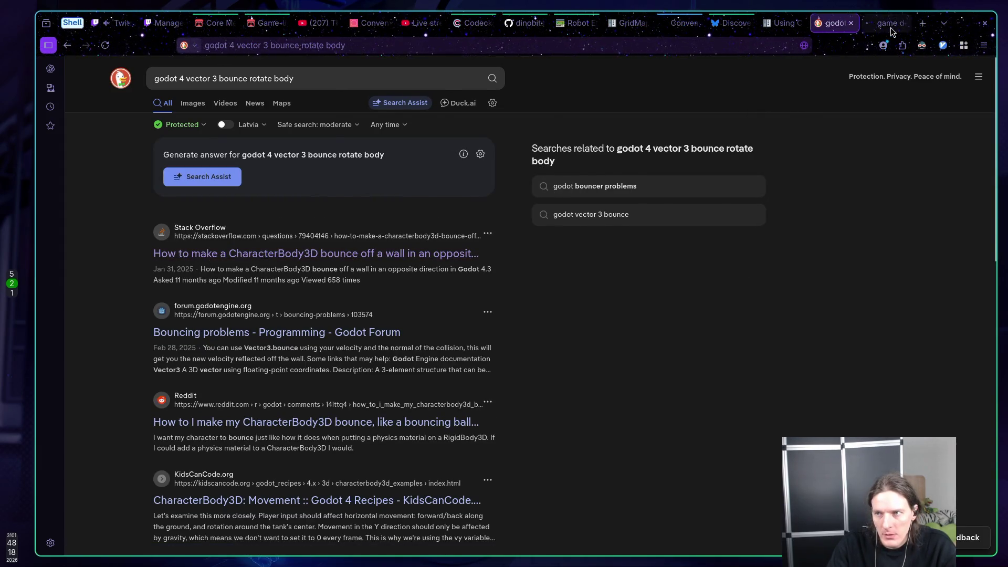
click(890, 29)
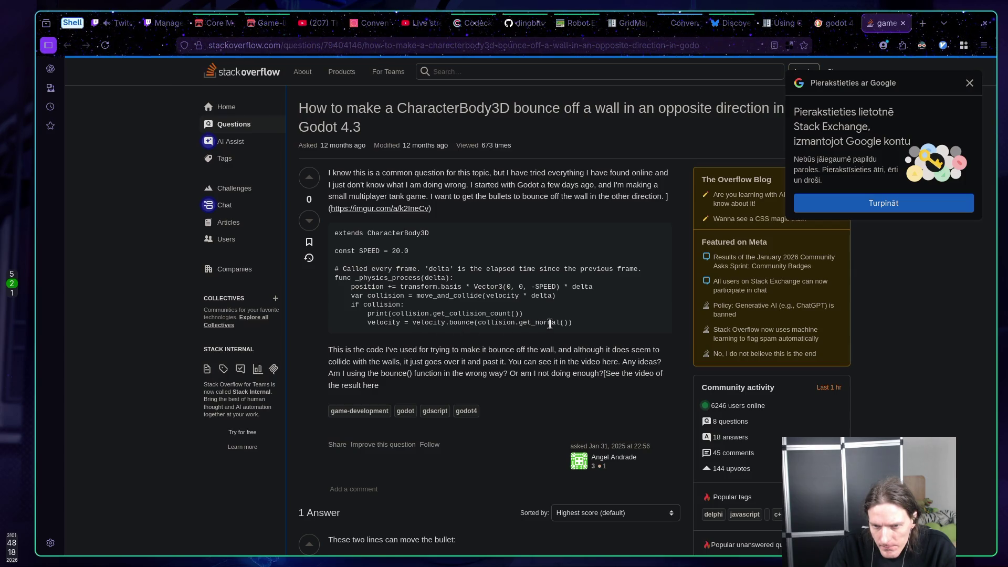
Step: Read down the accepted answer and select its look_at(global_position + velocity, up_direction) line
scroll(550, 323, down, 5)
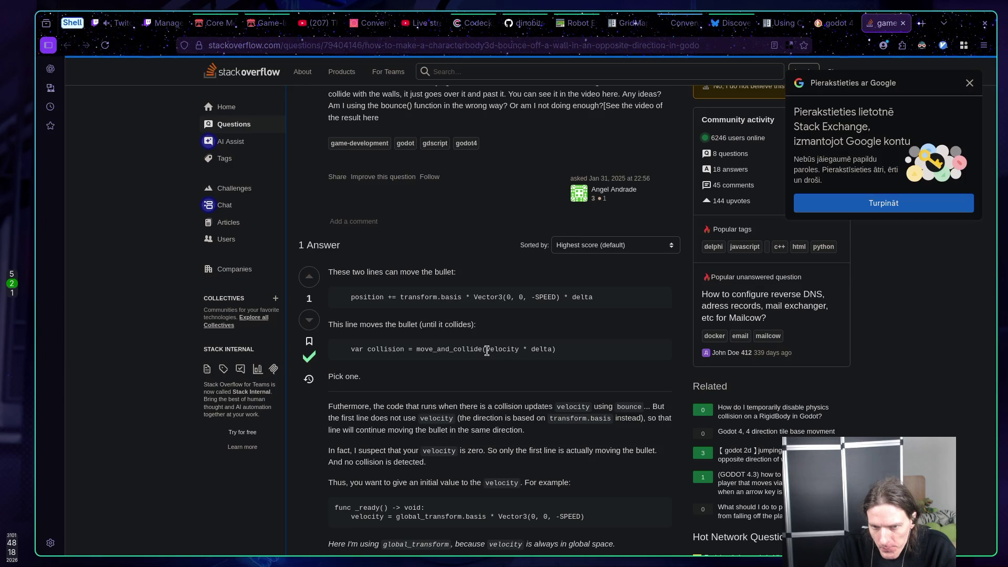
scroll(486, 350, down, 2)
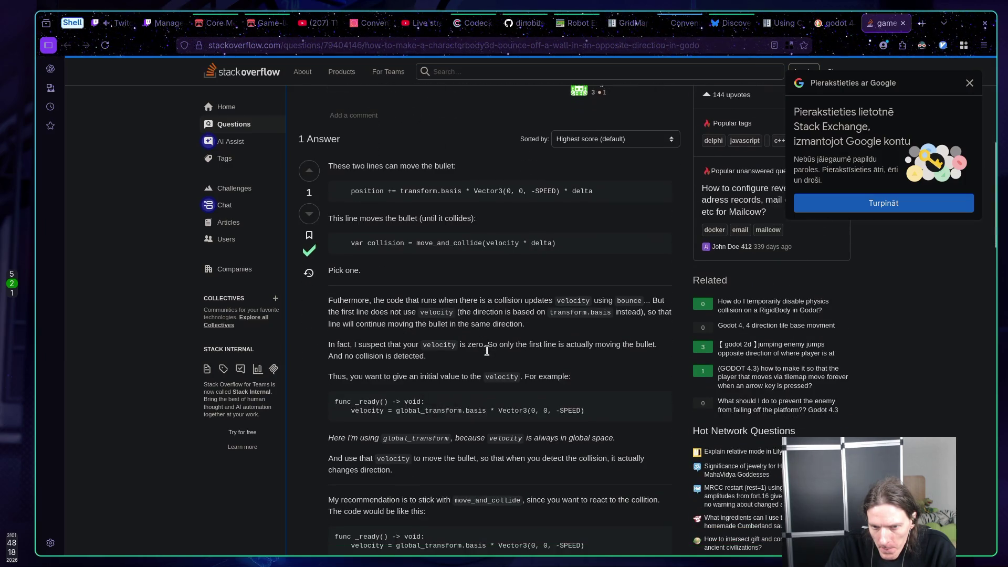
scroll(487, 355, down, 2)
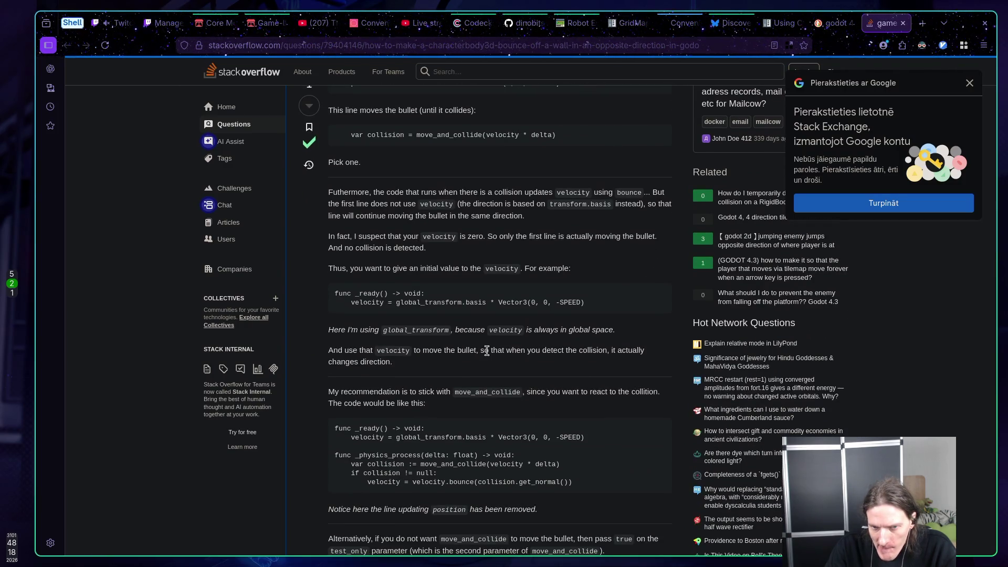
scroll(486, 350, down, 2)
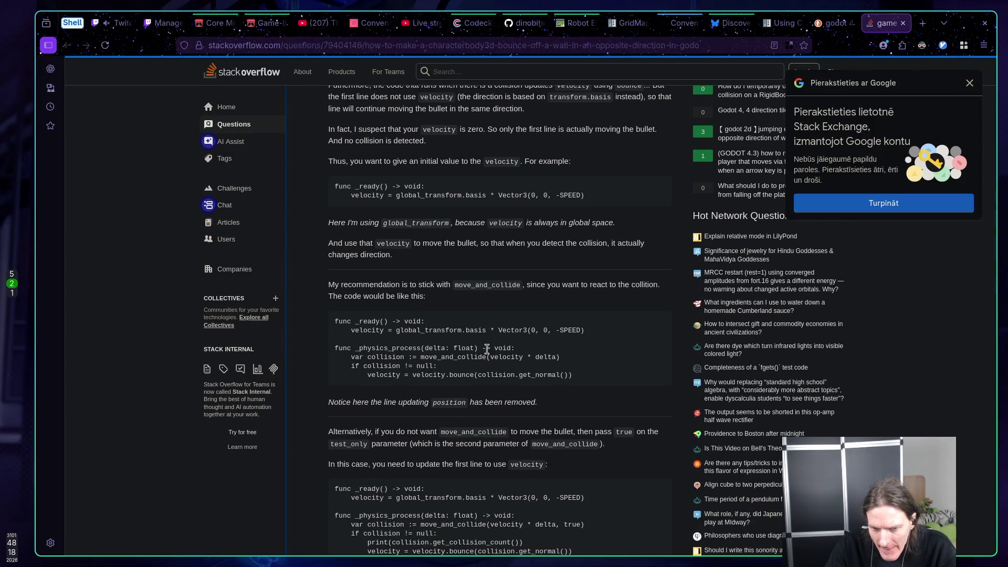
scroll(487, 349, down, 3)
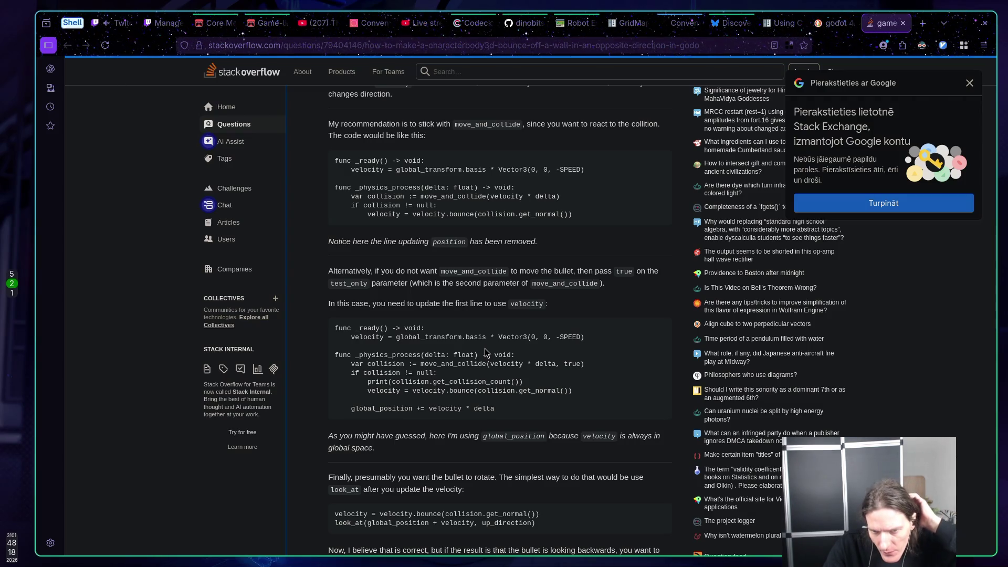
scroll(479, 354, down, 1)
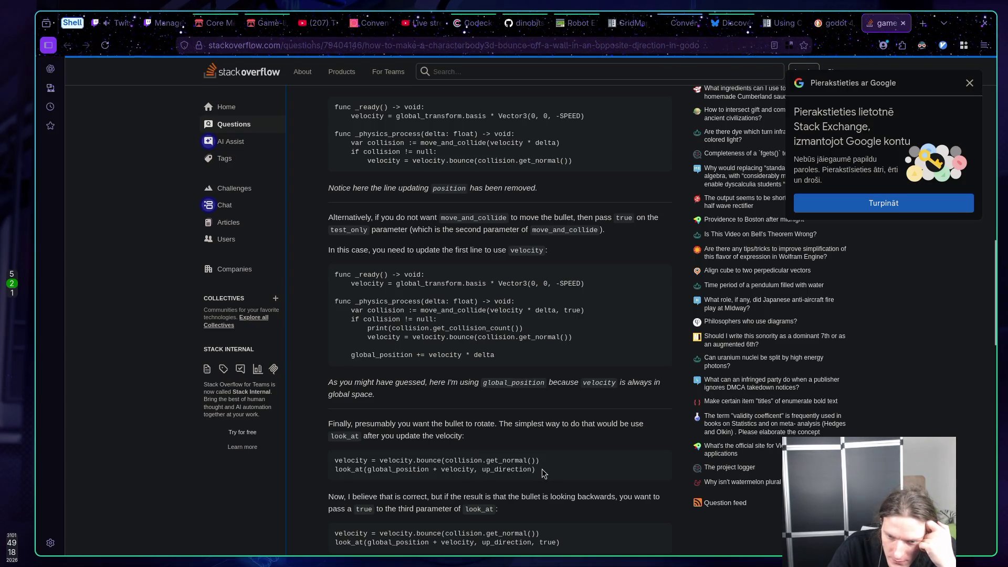
drag(539, 473, 335, 470)
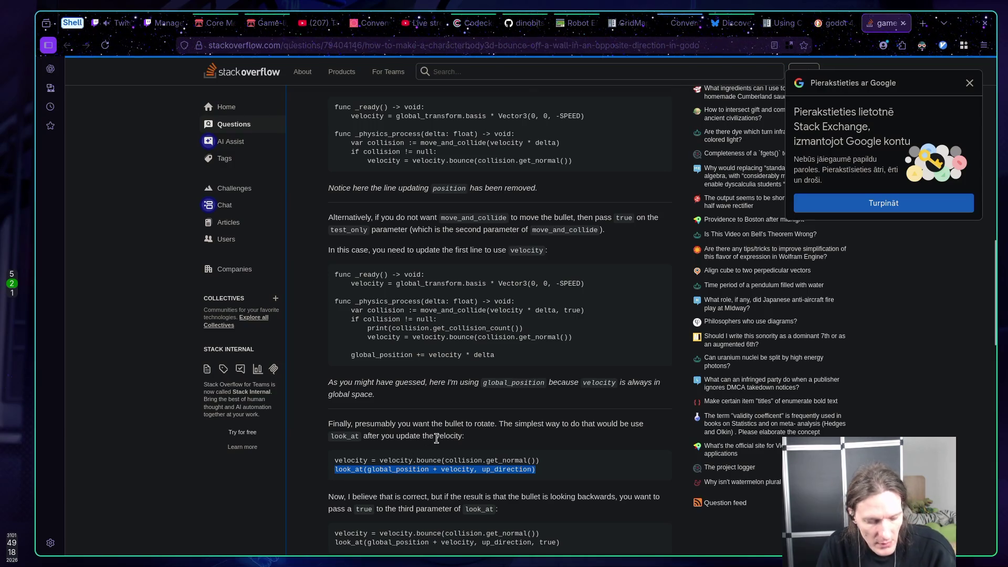
scroll(441, 439, down, 2)
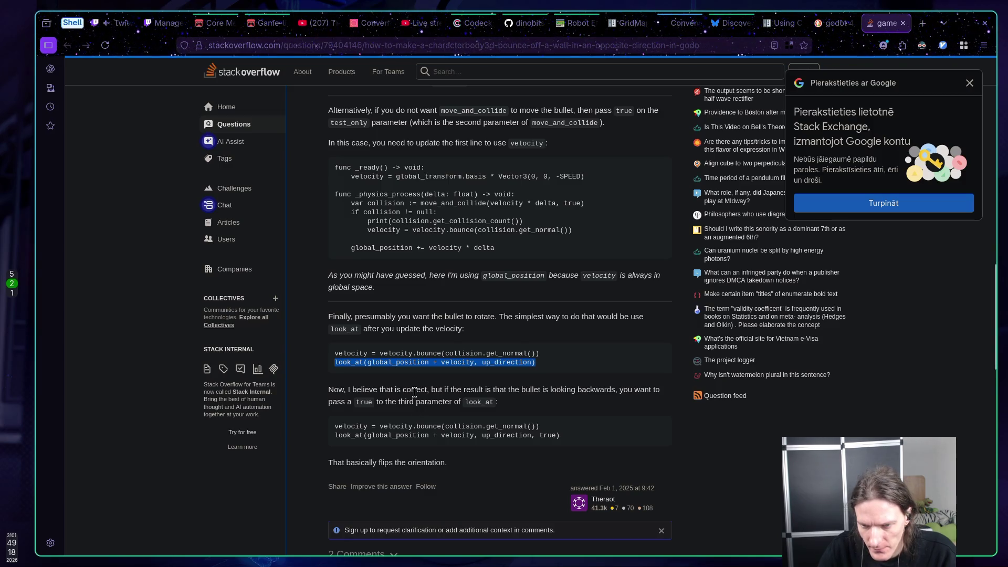
key(super+1)
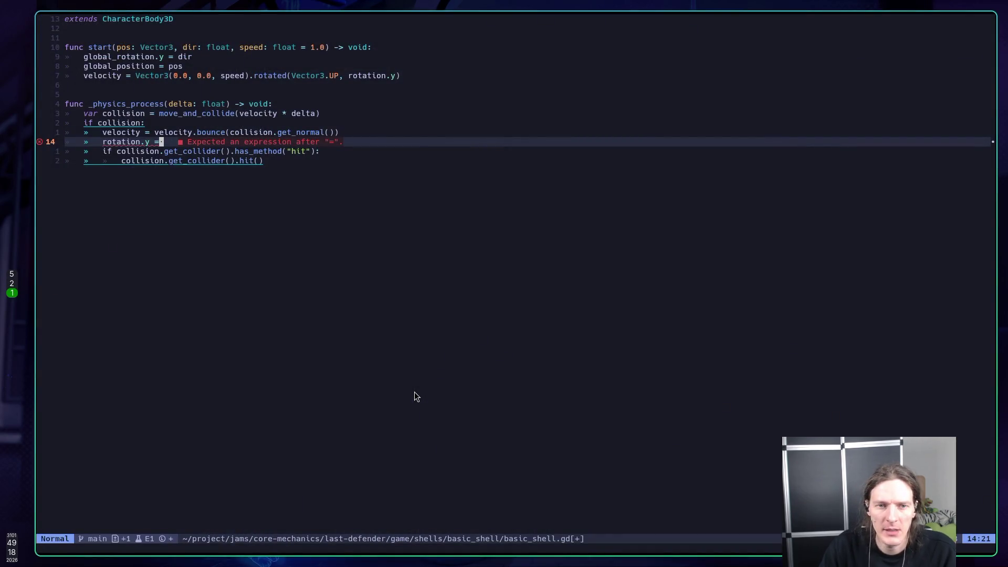
Step: Add look_at(global_position + velocity, up_direction) below the bounce line in basic_shell.gd
key(j)
key(k)
click(152, 142)
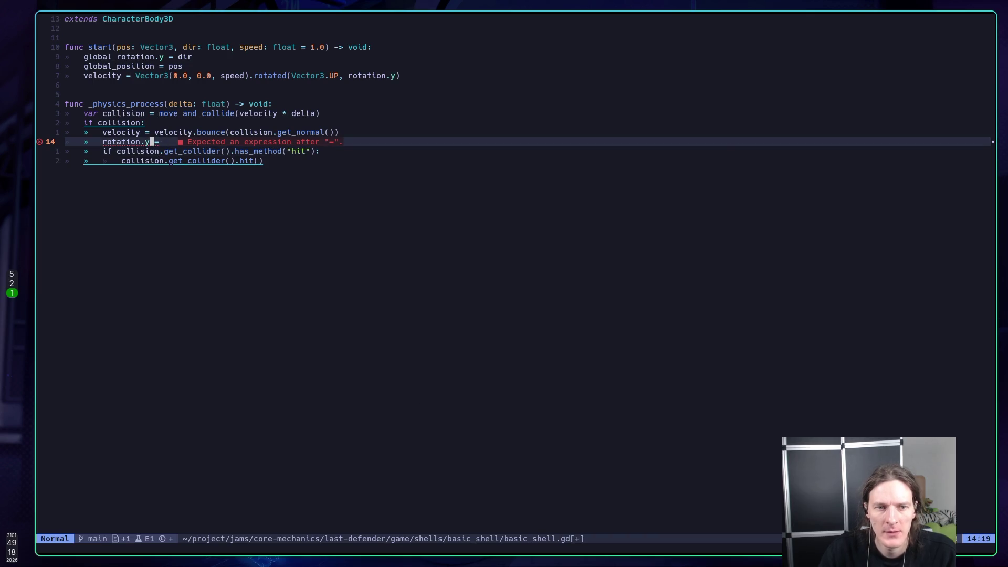
text(O)
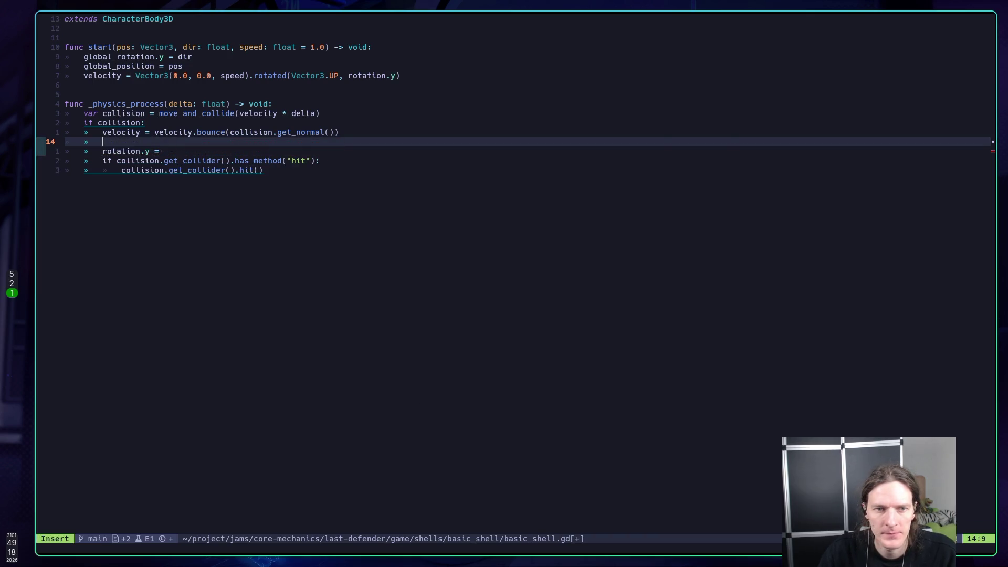
text(loo)
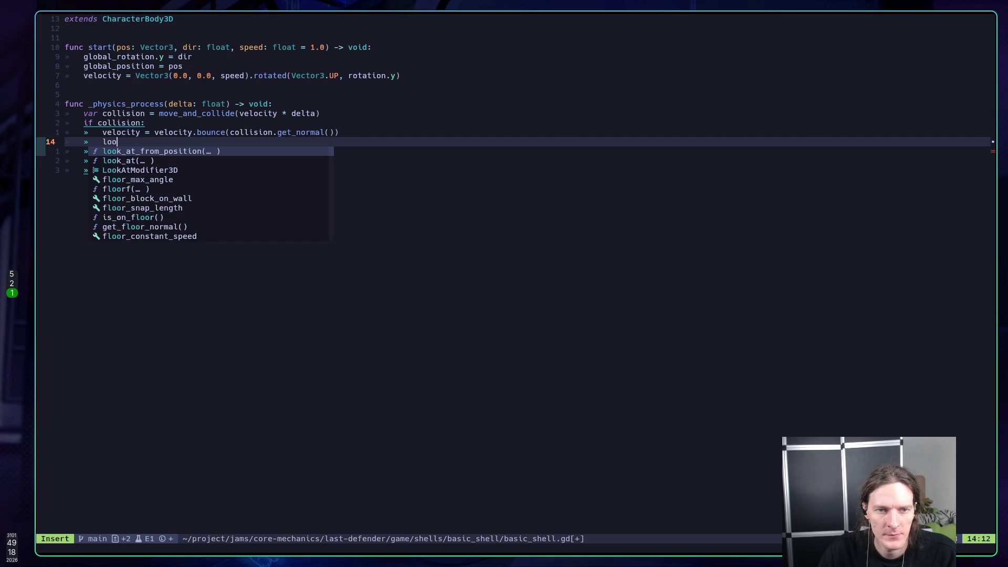
key(ctrl+n)
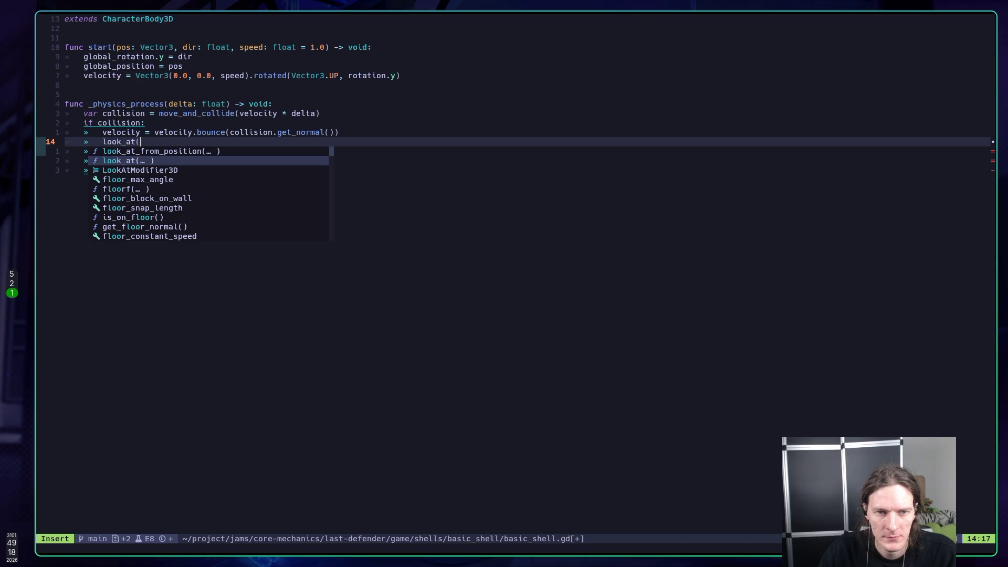
key(BackSpace)
key(BackSpace)
key(BackSpace)
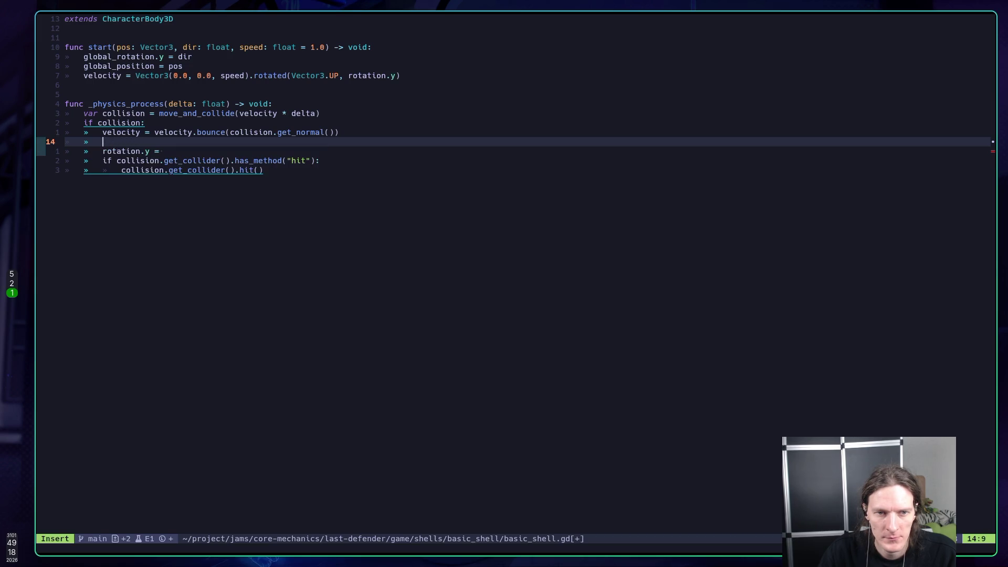
key(Escape)
key(p)
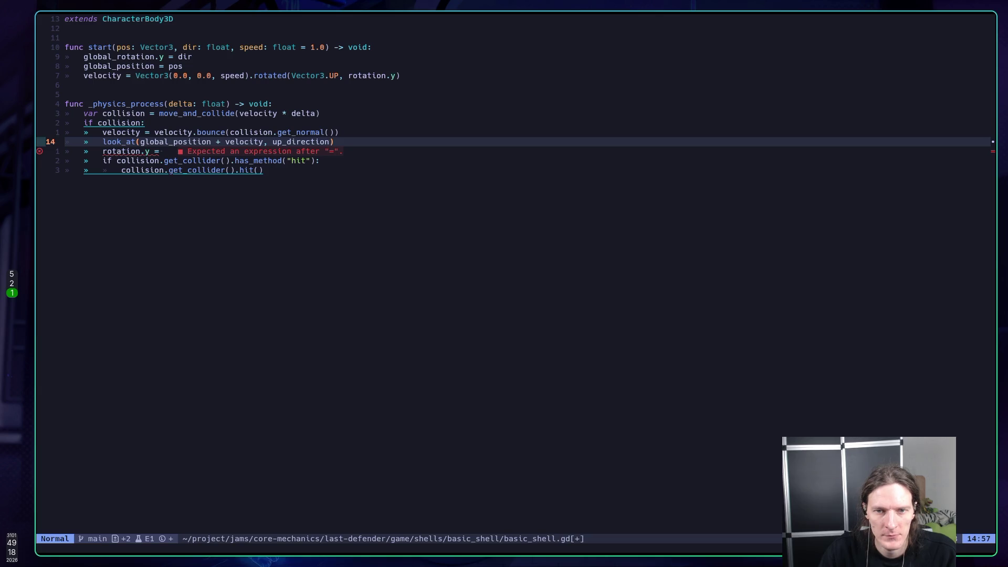
Step: Delete the broken rotation.y line and save basic_shell.gd with :w
key(j)
key(d)
key(d)
key(k)
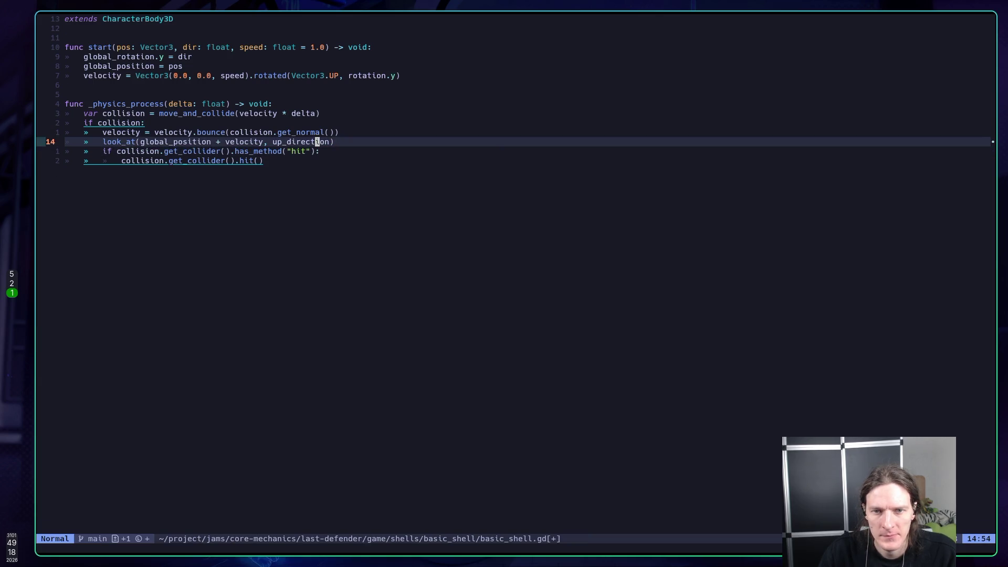
key(b)
key(b)
key(b)
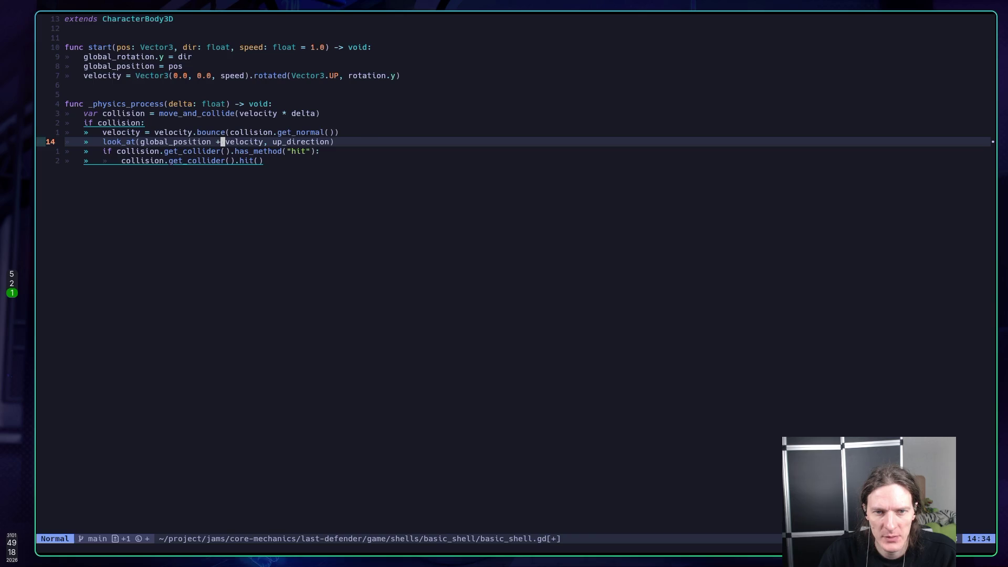
text(w)
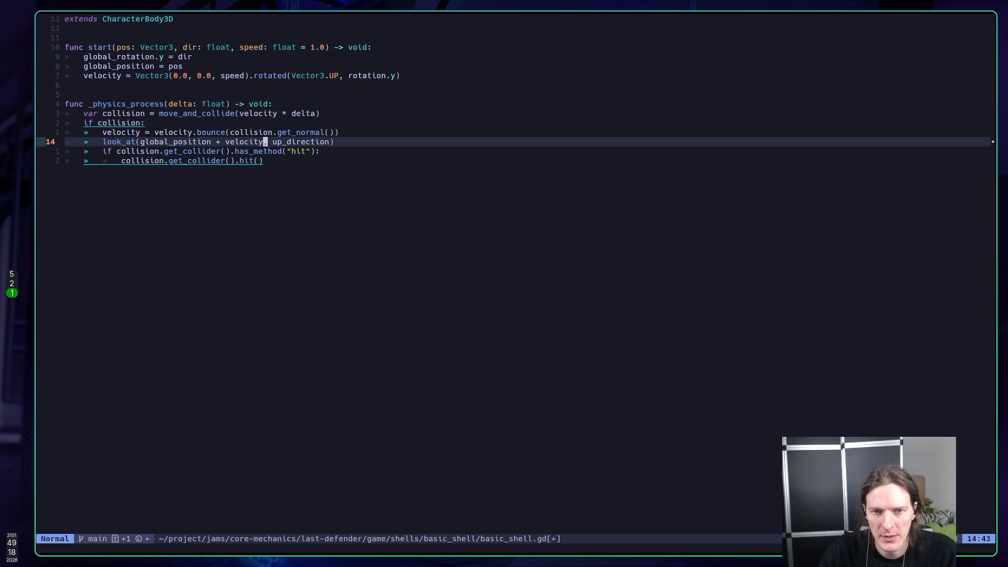
text(:w)
key(Return)
key(super+2)
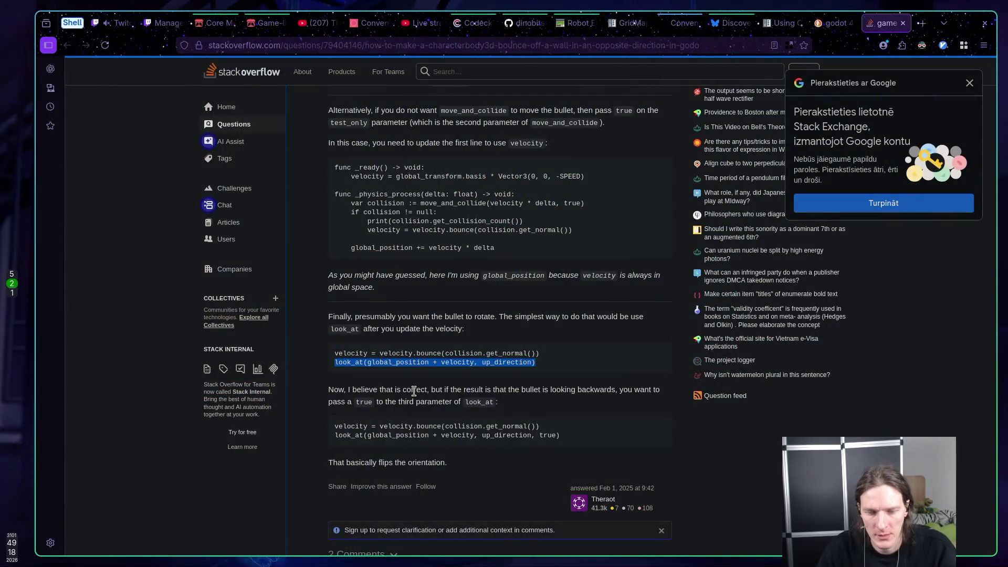
Step: Return to Godot and run the test level with F5
key(super+5)
key(F5)
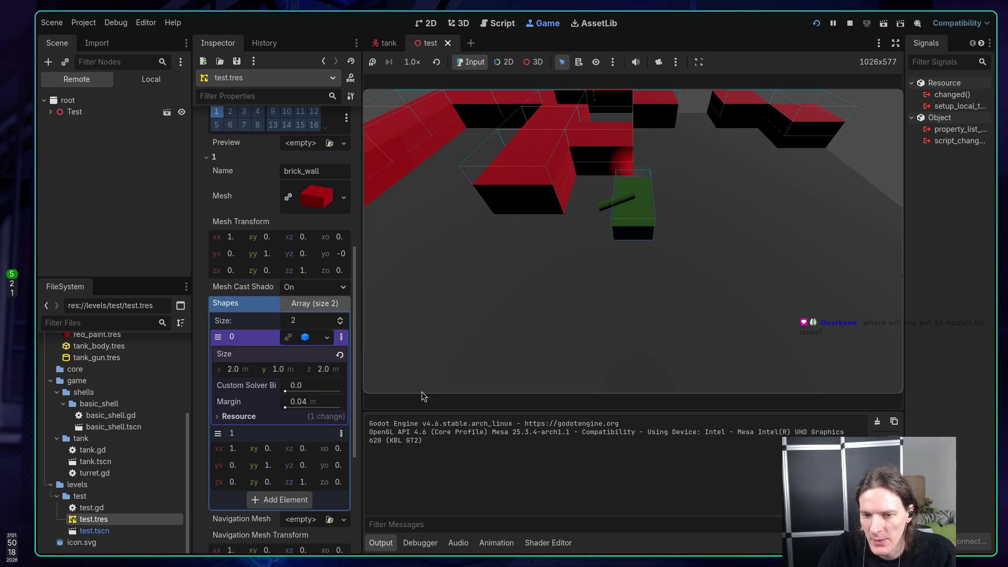
Step: Reverse the tank, rotate it counterclockwise, and drive it left across the floor
key(s)
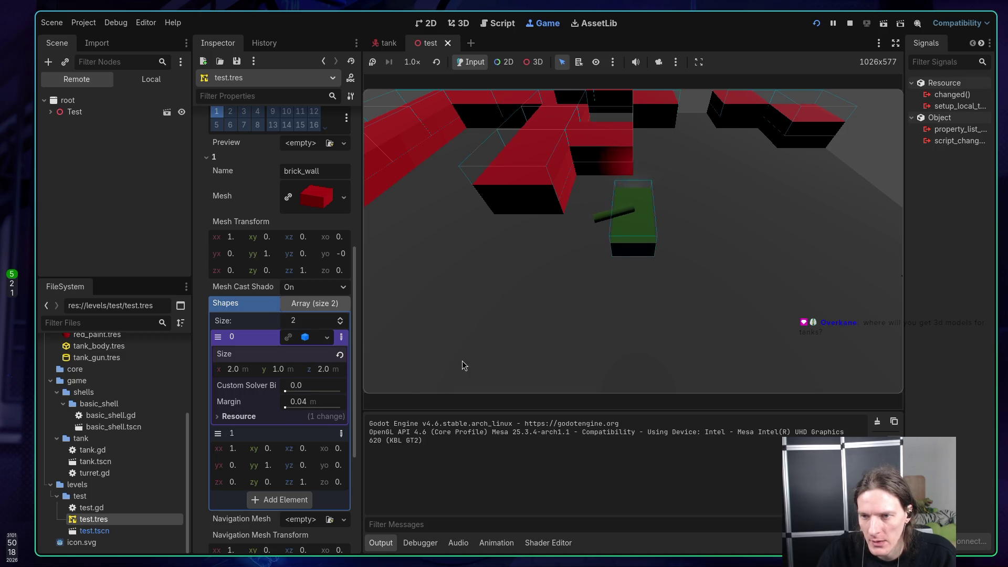
key(a)
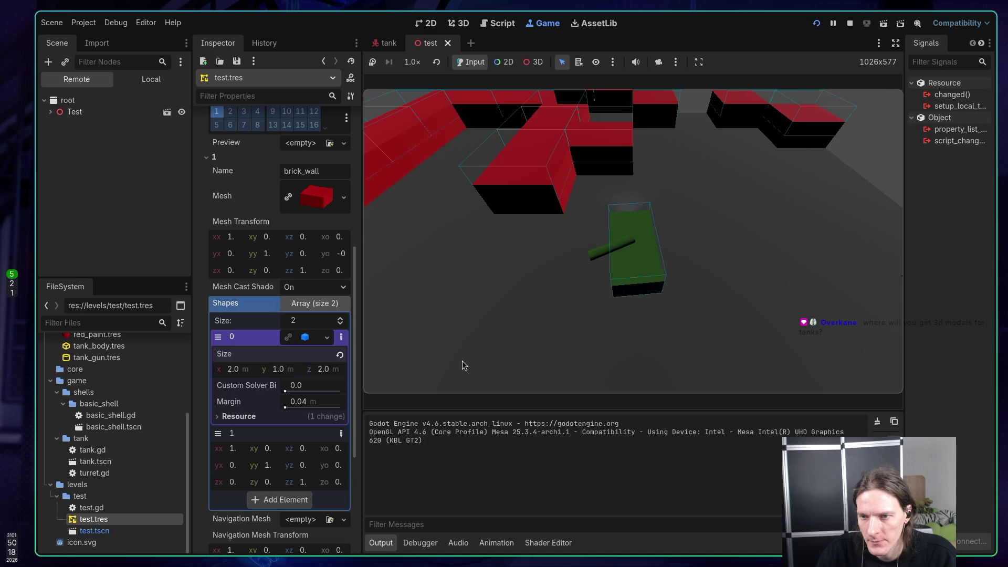
key(a)
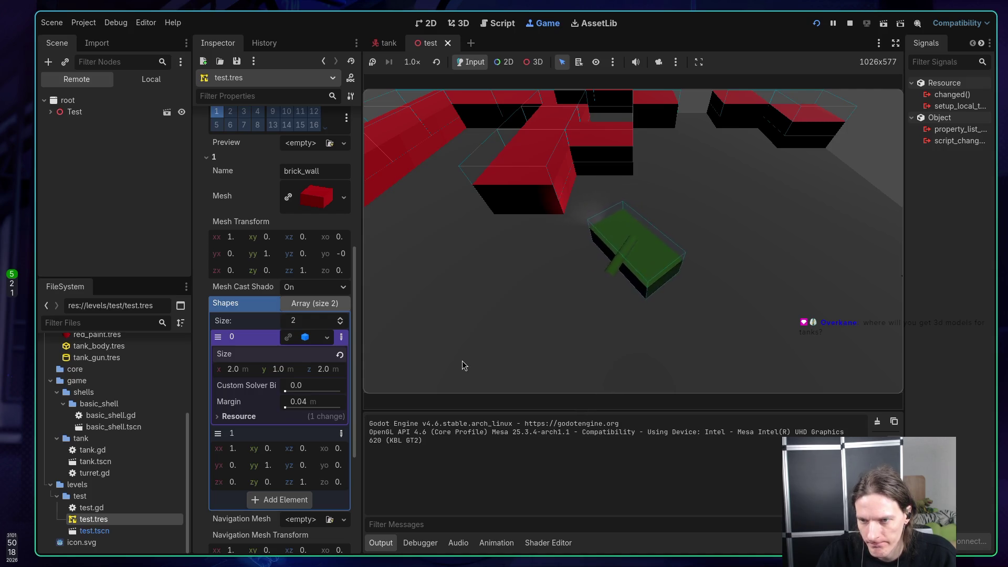
key(a)
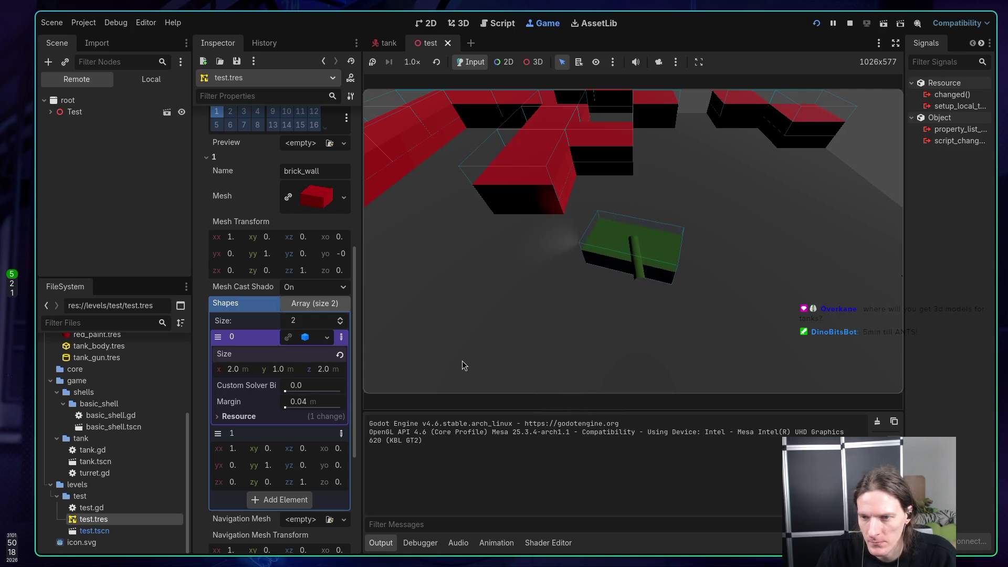
key(a)
key(w)
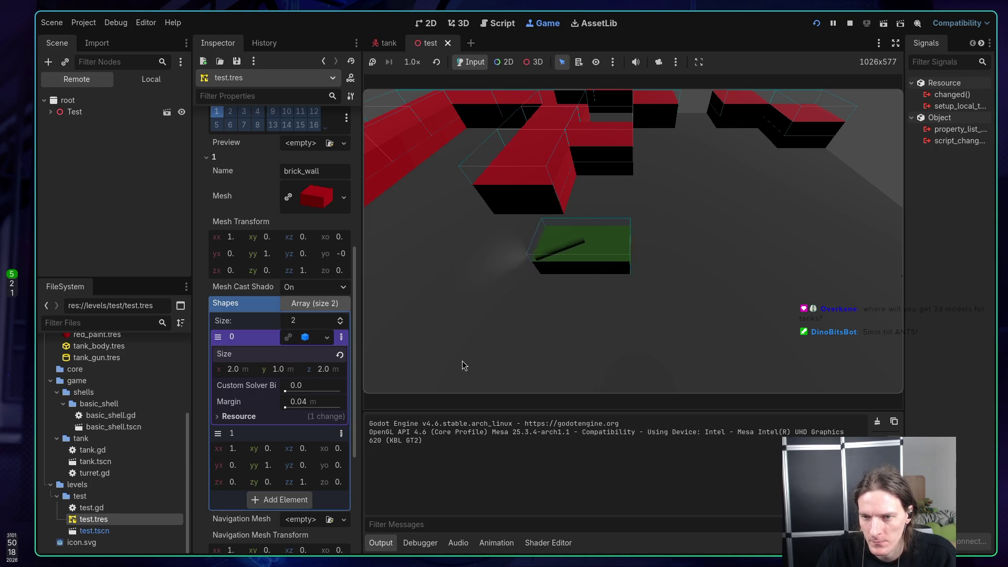
key(w)
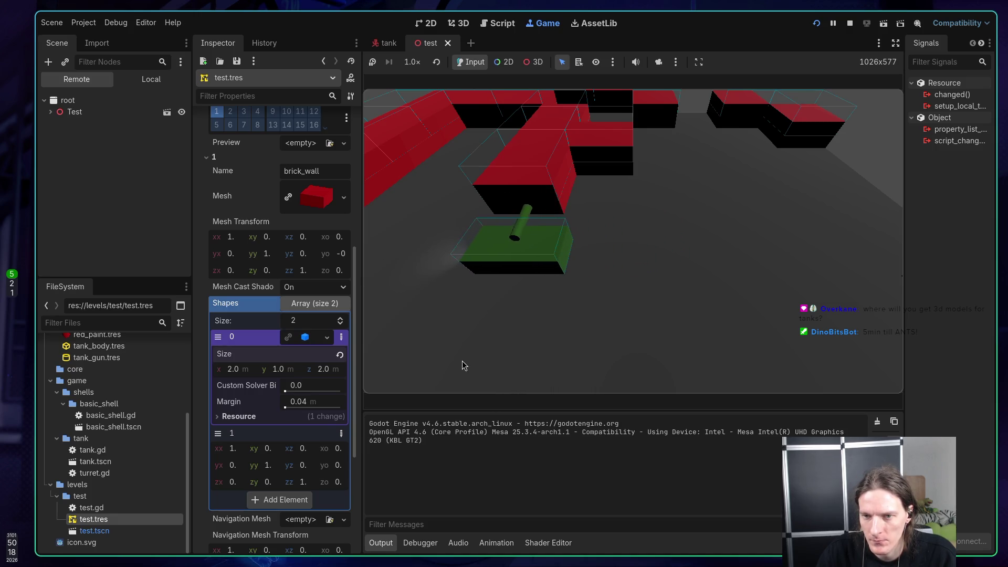
key(w)
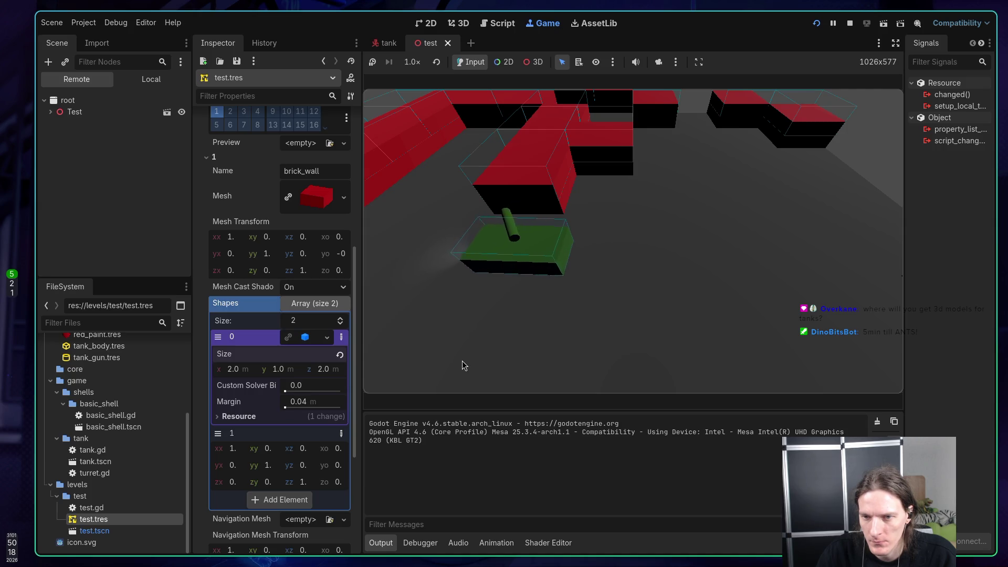
key(w)
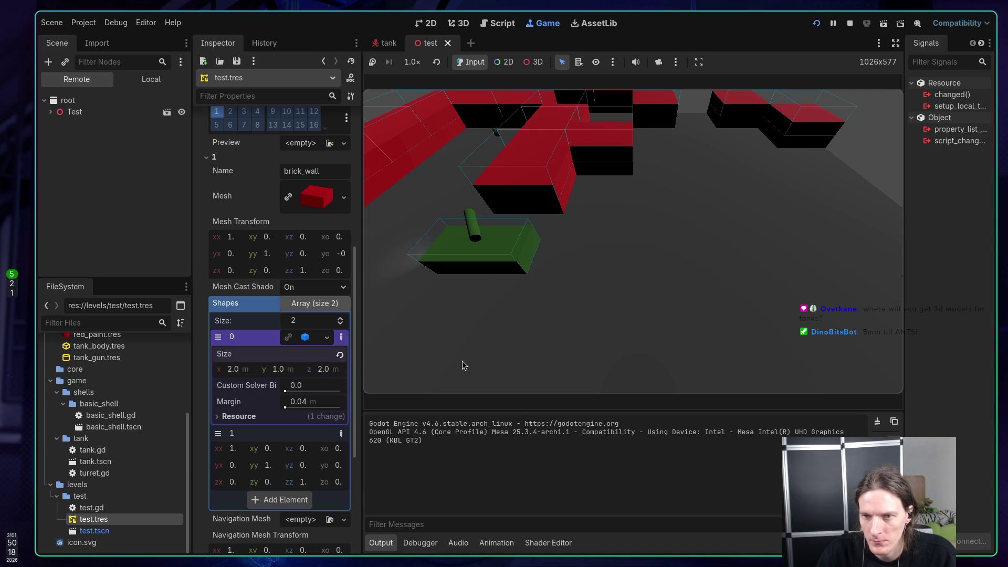
Step: Fire several shells at the brick walls, swinging the turret up-left between shots
key(space)
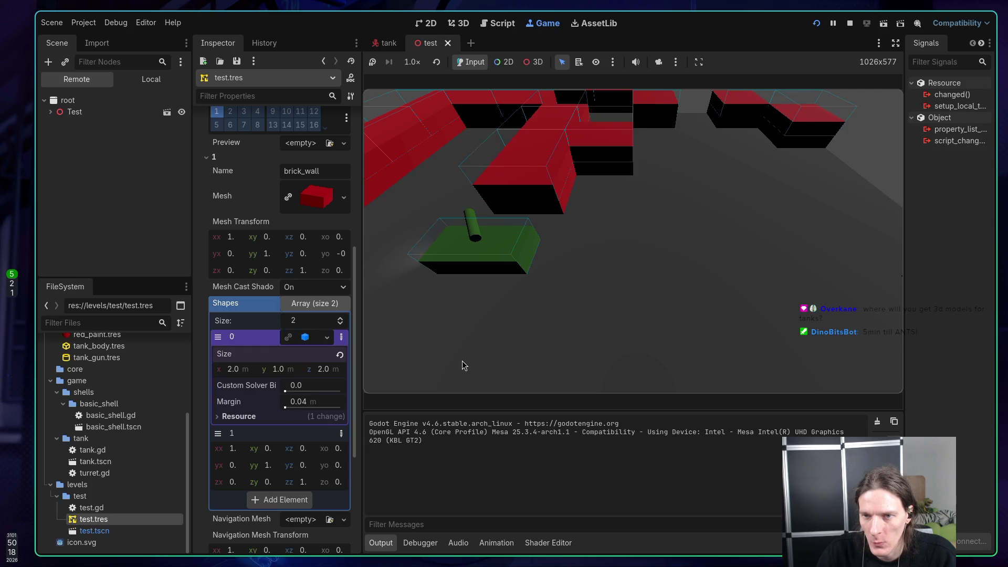
key(q)
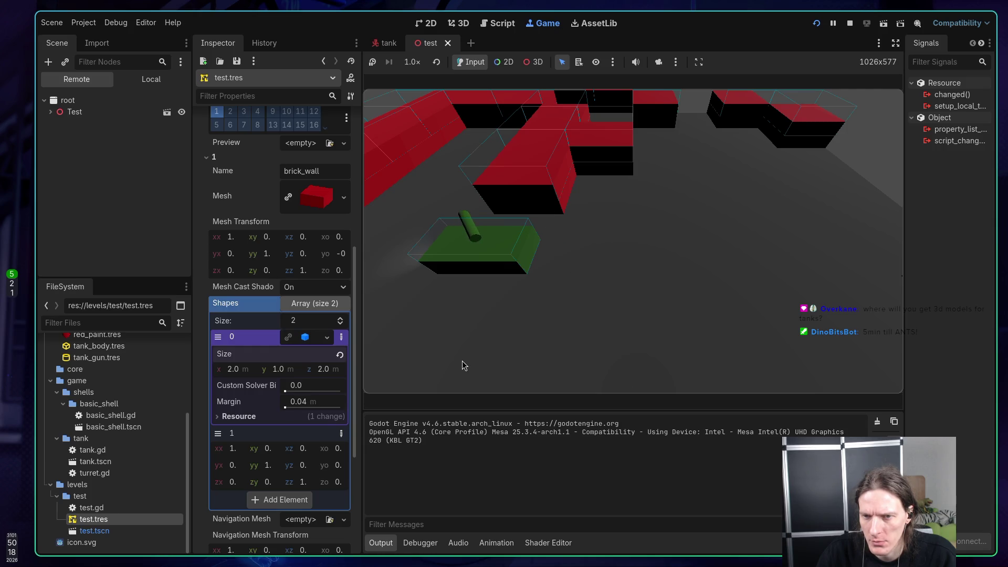
key(space)
key(a)
key(a)
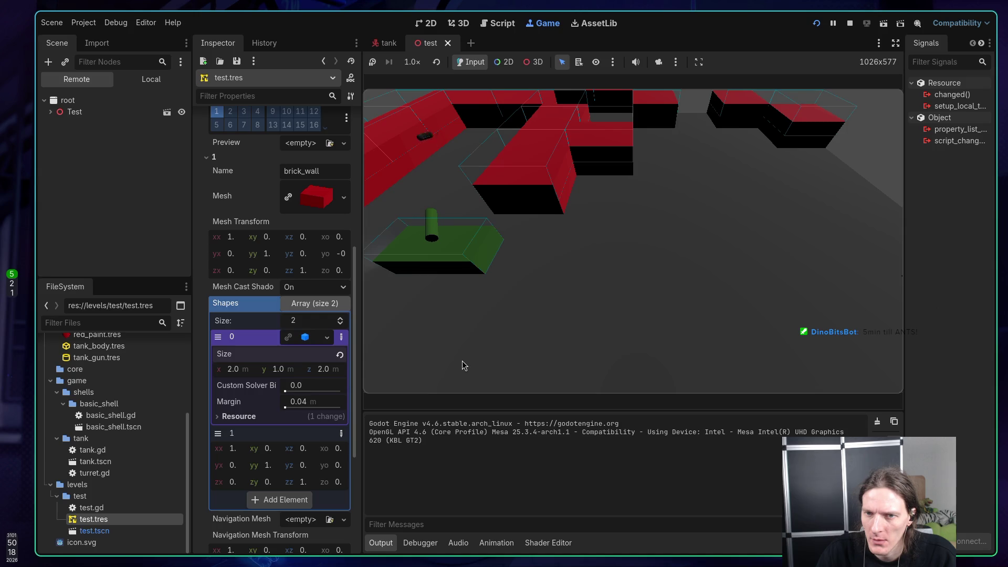
key(space)
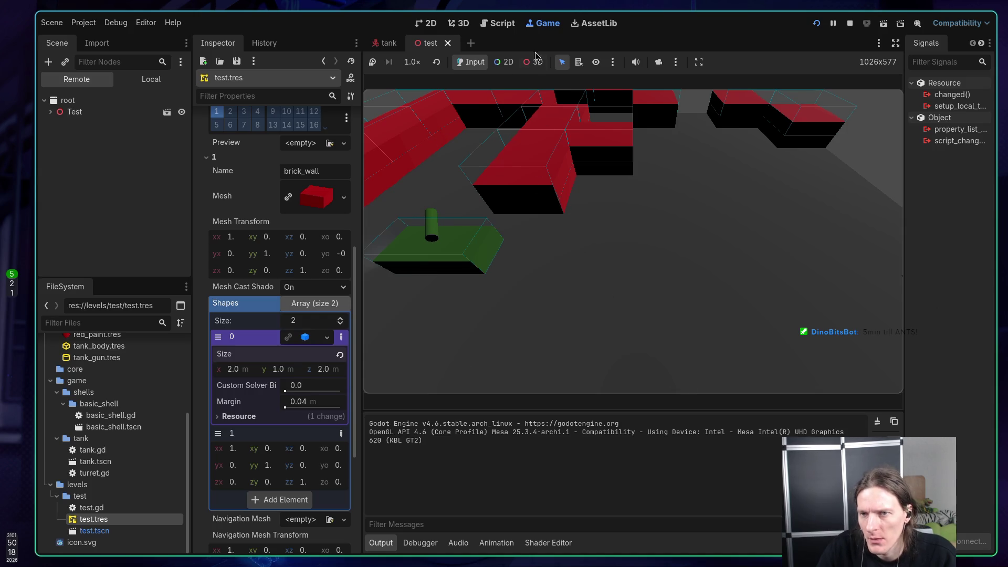
click(533, 62)
Step: View the game through a free 3D camera near the tank, then restore input and stop
click(658, 62)
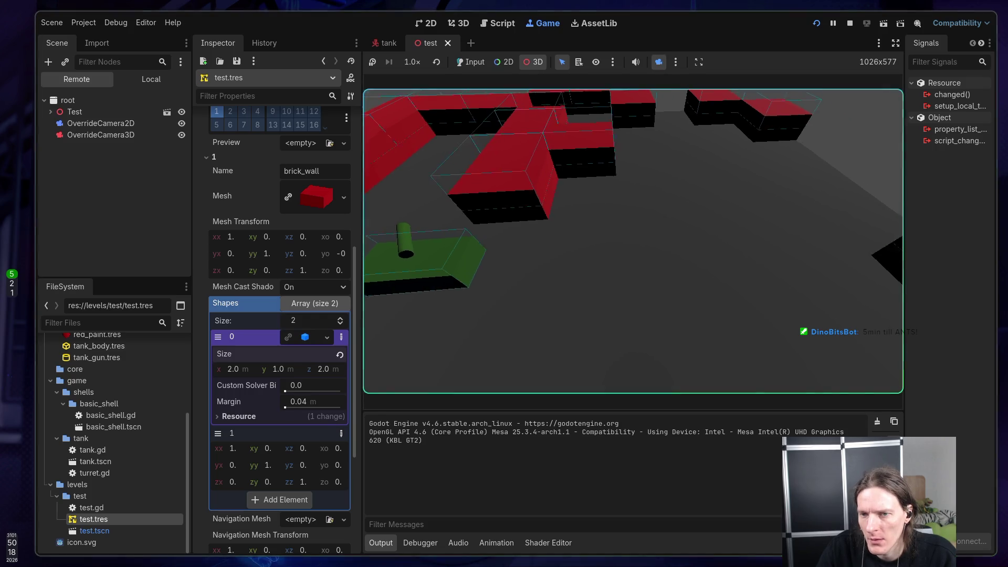
drag(656, 158, 562, 294)
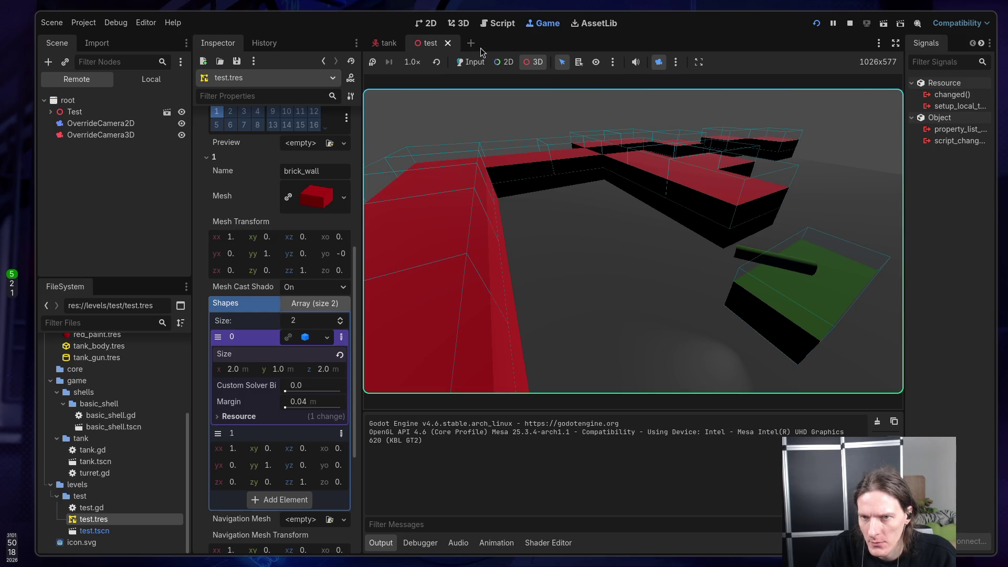
click(472, 63)
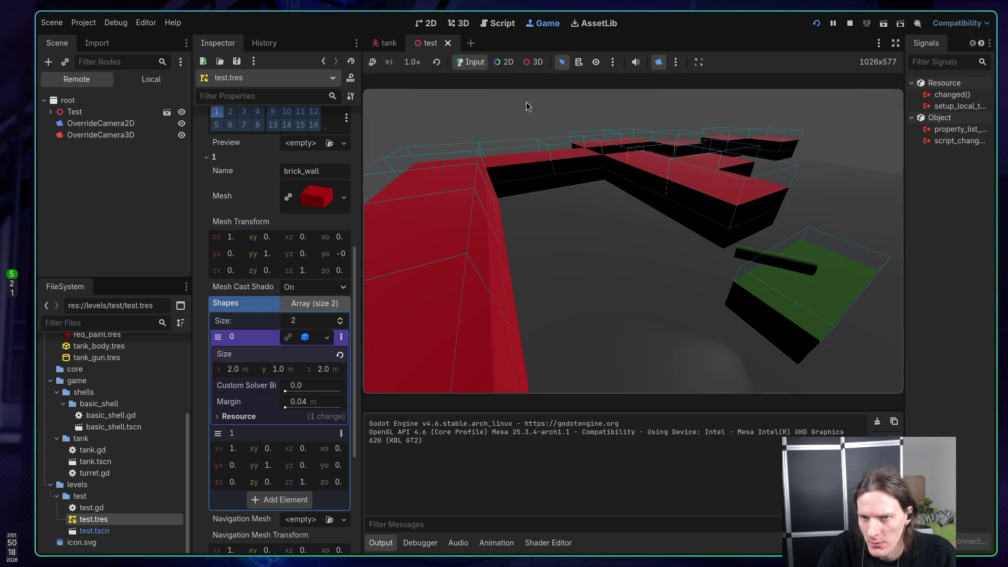
click(614, 222)
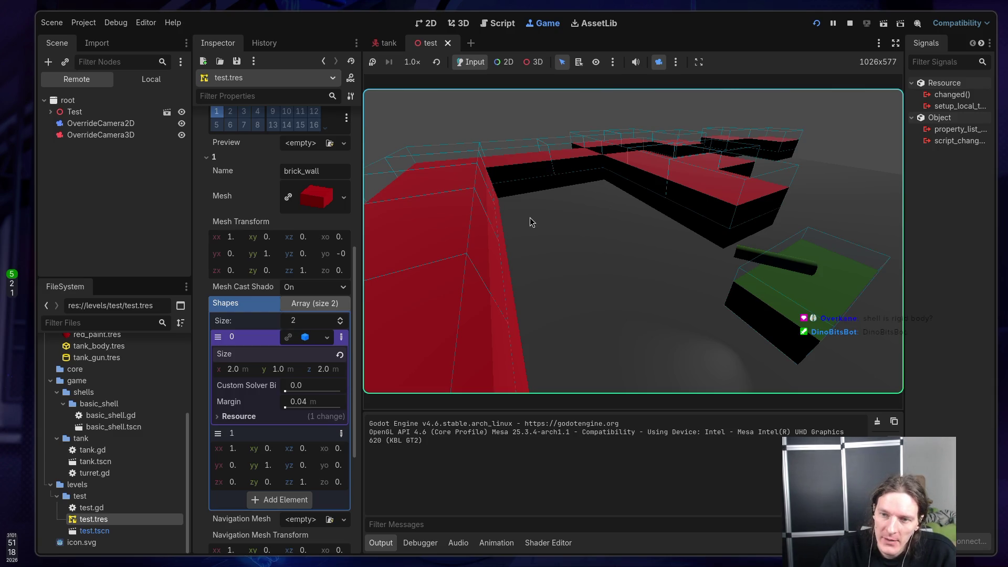
click(850, 23)
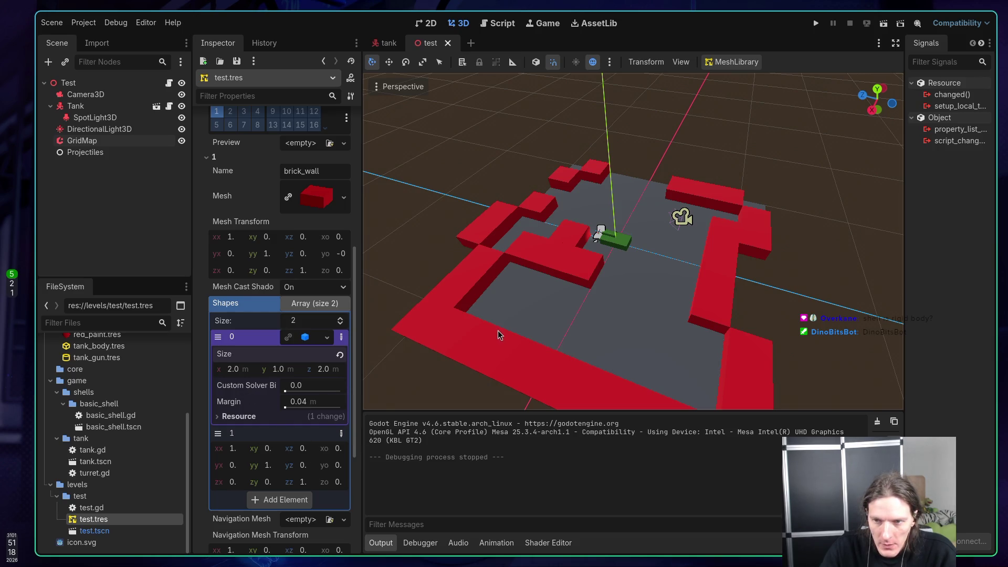
Step: Make brick_wall's second collision shape yo offset negative, then rerun the level
mouse_move(497, 329)
mouse_down()
mouse_move(436, 291)
mouse_move(362, 289)
mouse_up()
scroll(609, 235, up, 5)
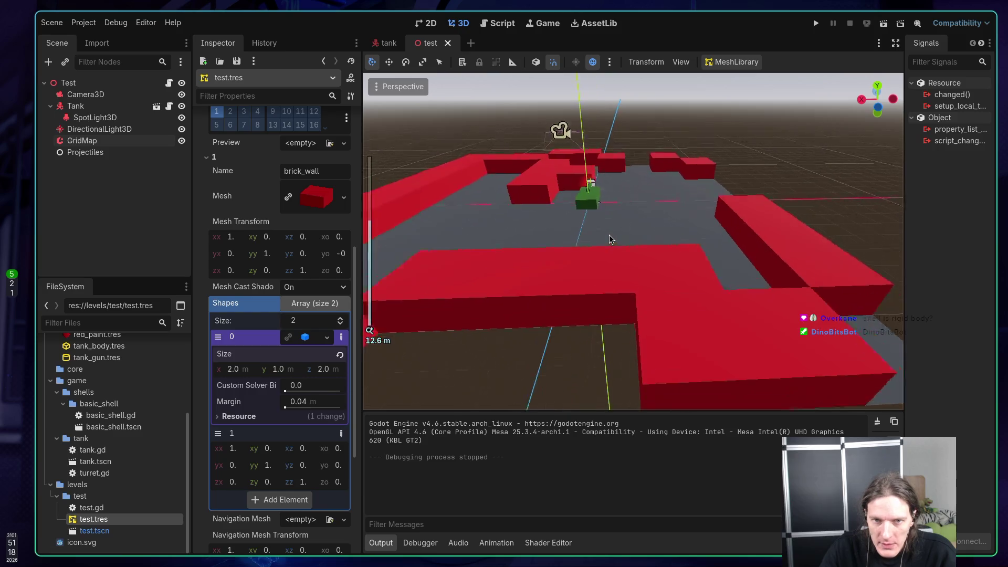
scroll(613, 237, up, 1)
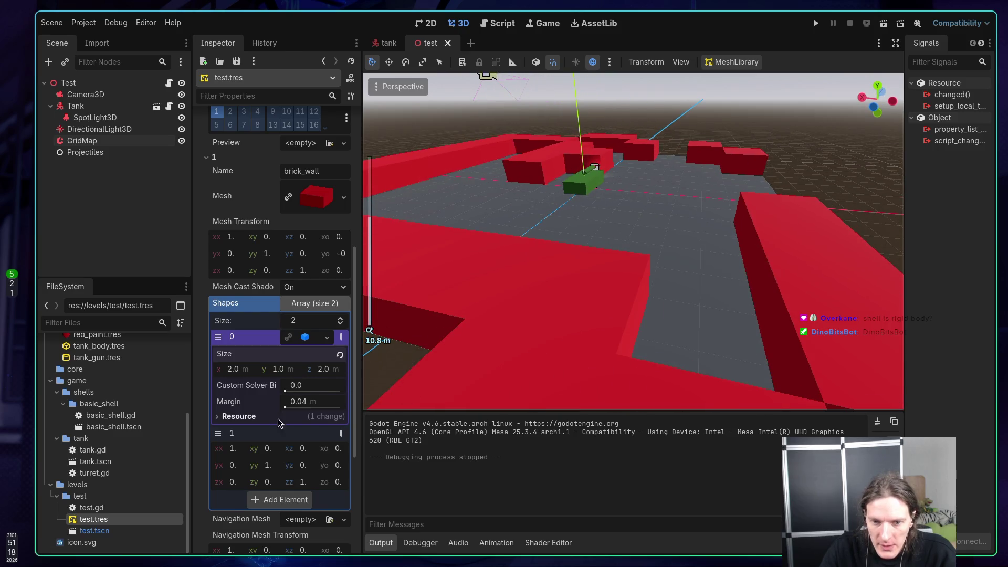
click(338, 465)
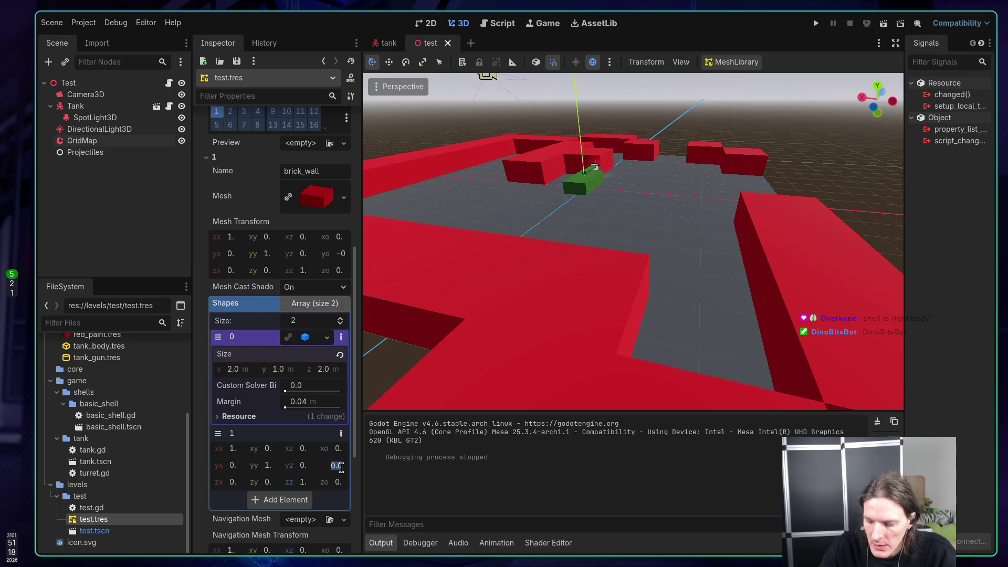
text(-)
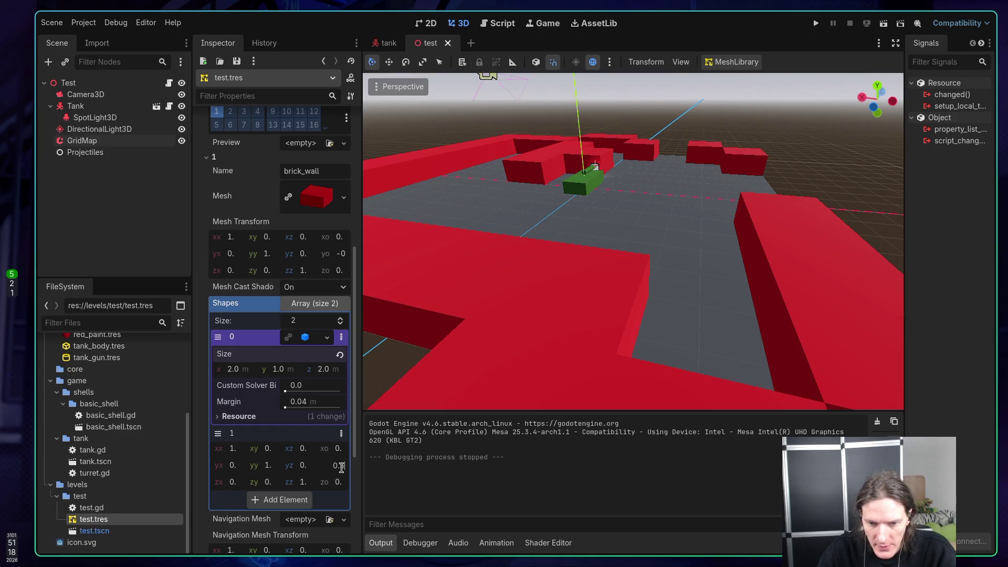
key(Return)
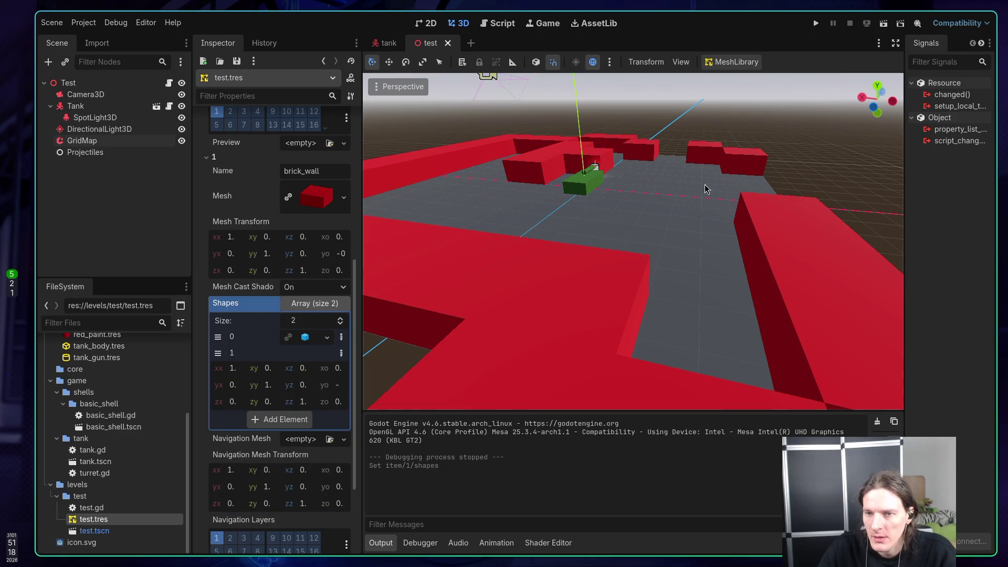
drag(705, 188, 820, 98)
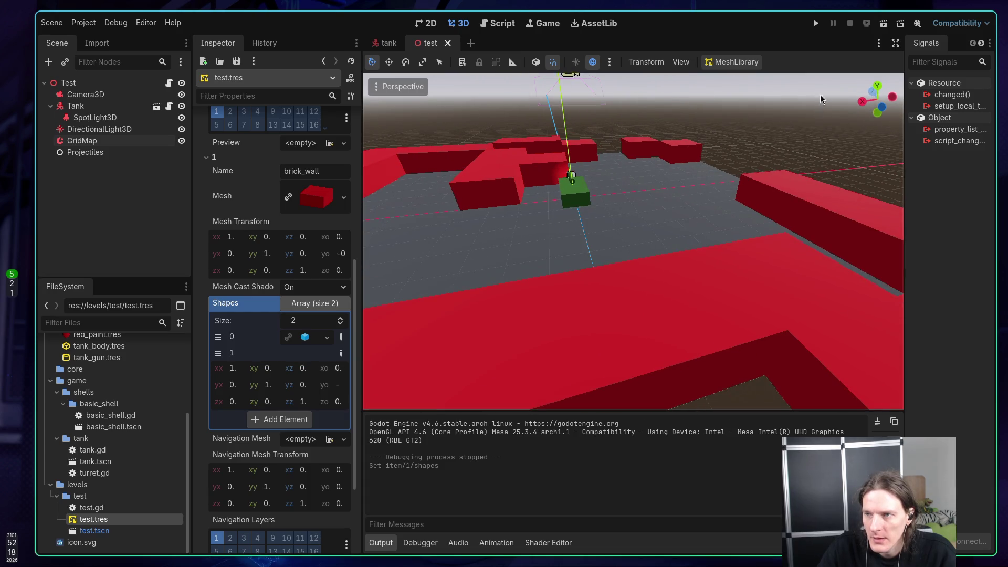
click(816, 23)
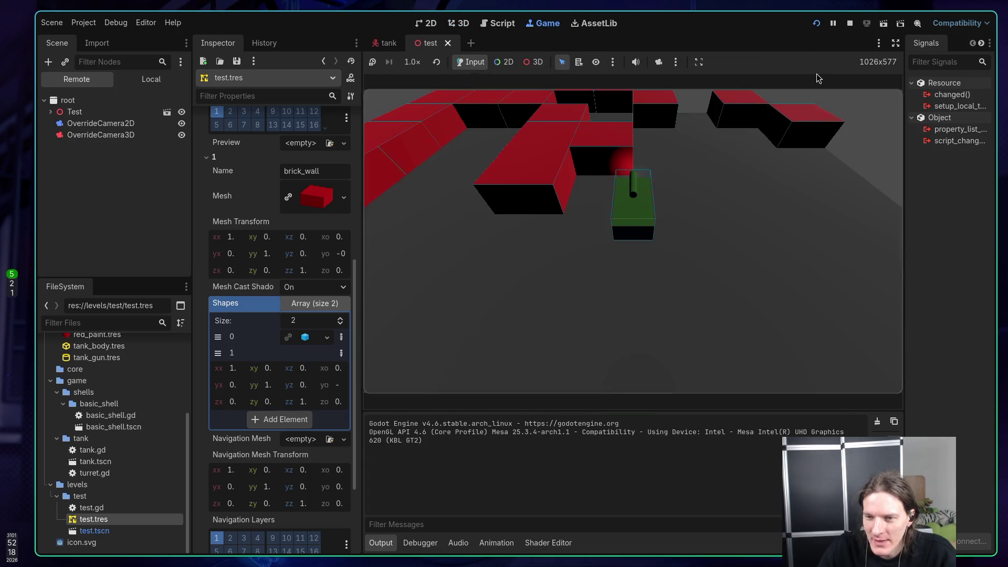
Step: Drive the tank with S, D, A and W, fire several bouncing shells, then stop the game
key(s)
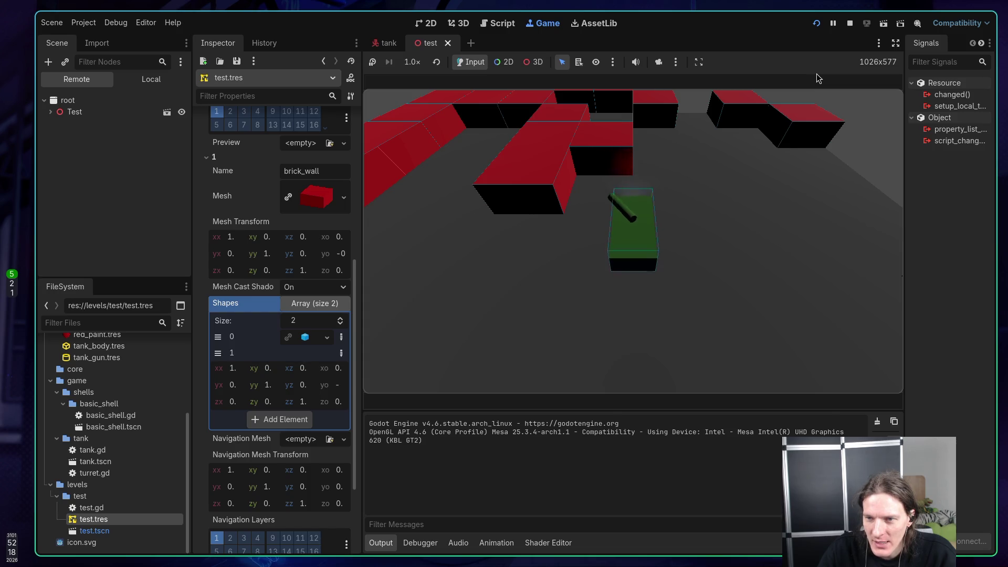
key(d)
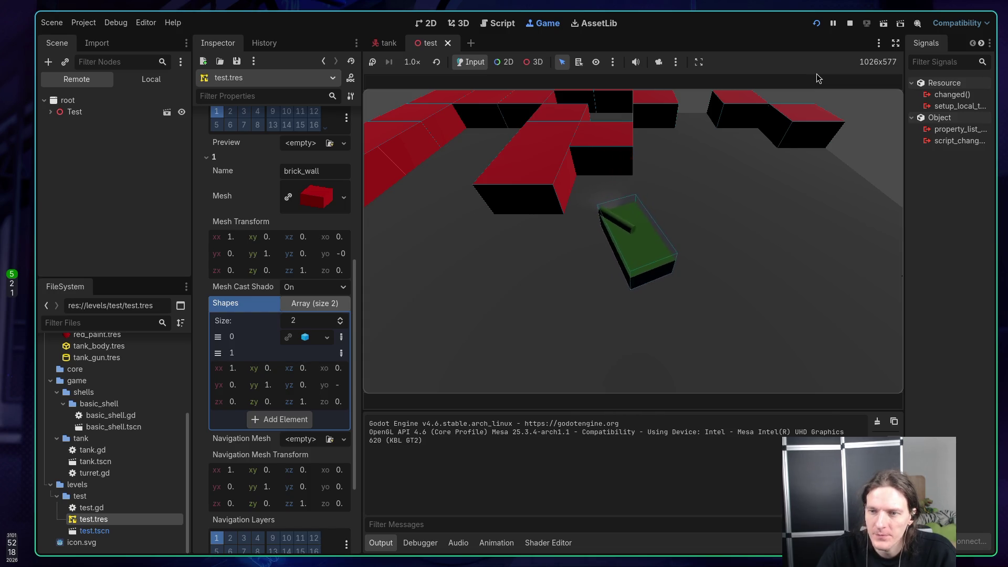
key(a)
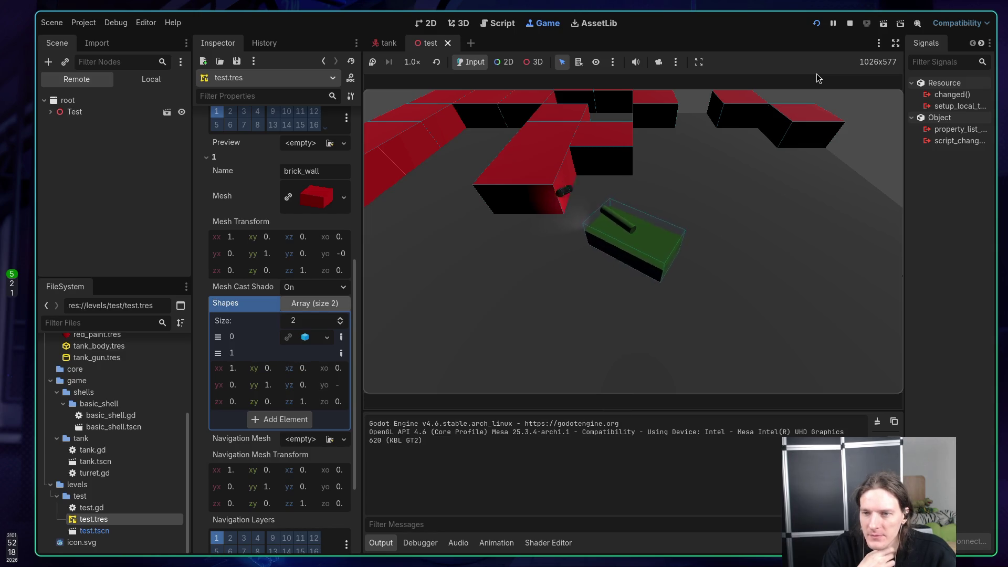
key(w)
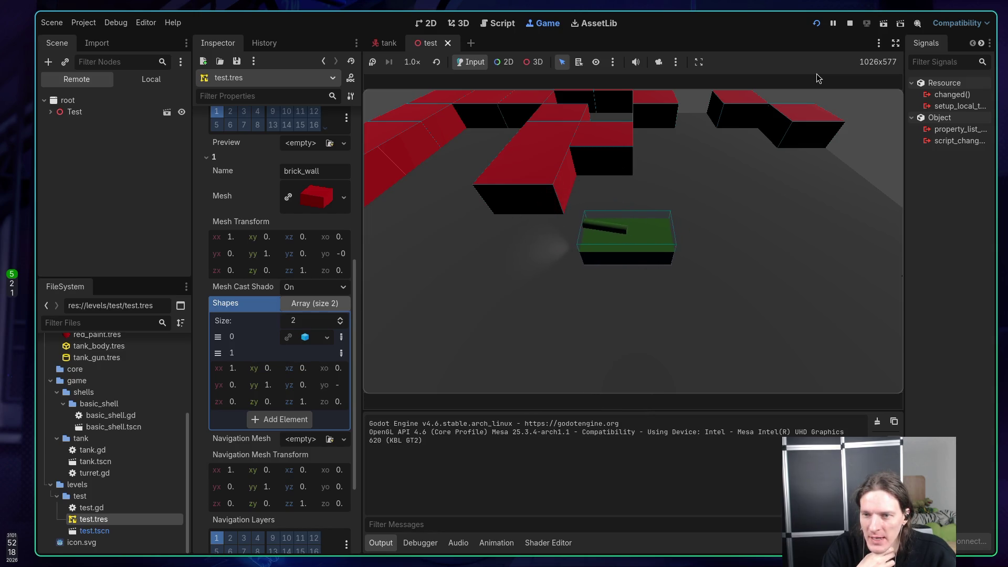
key(w)
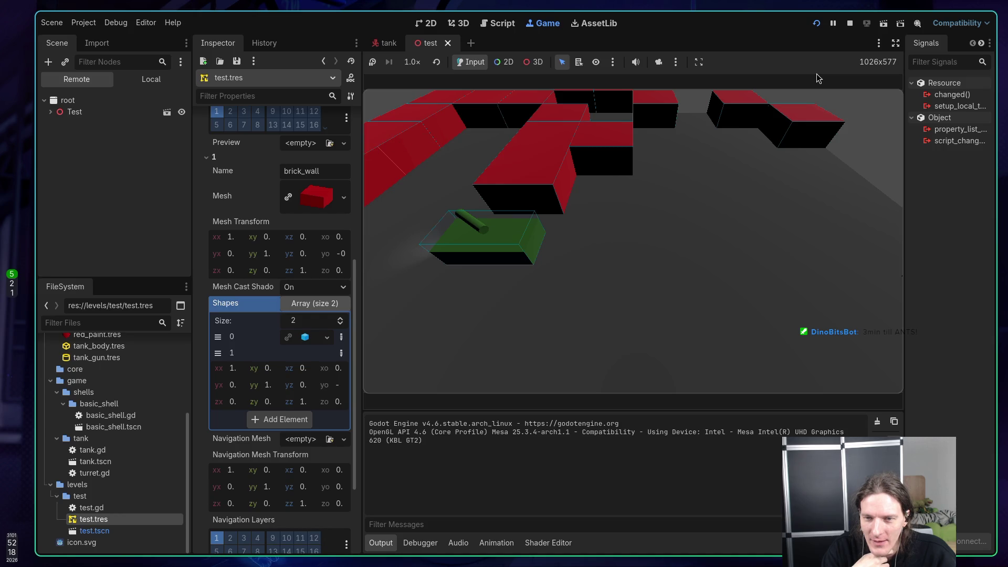
key(w)
key(space)
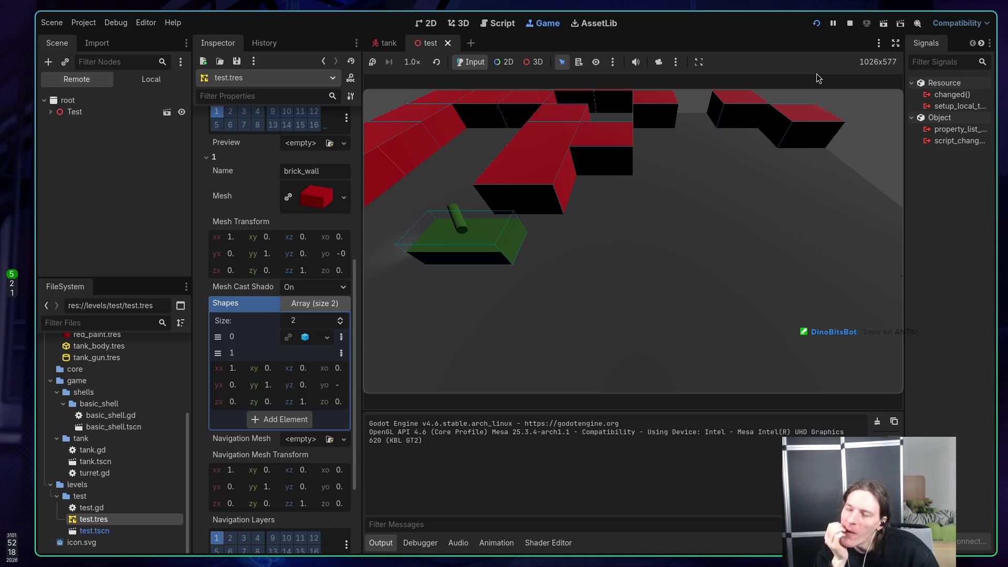
key(space)
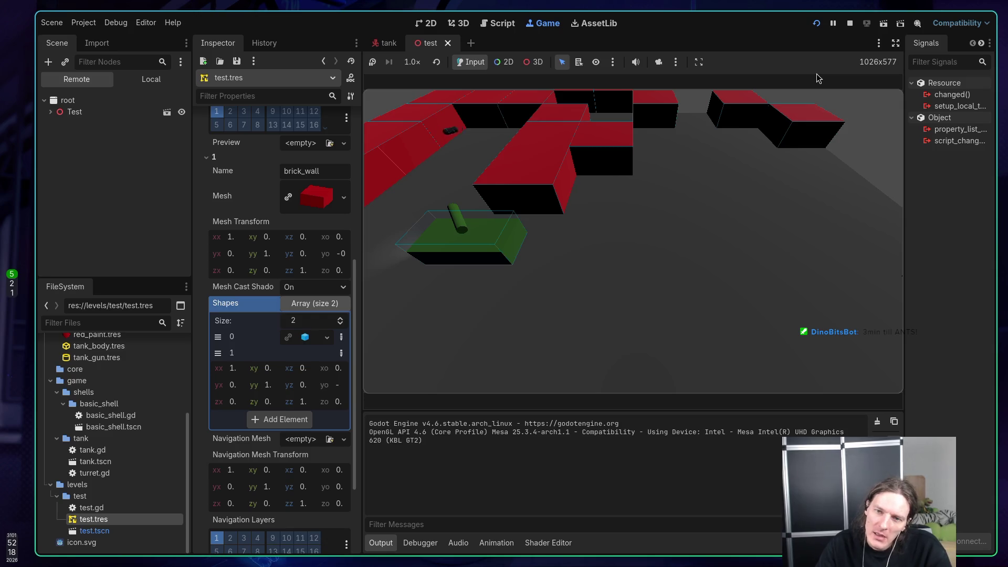
key(space)
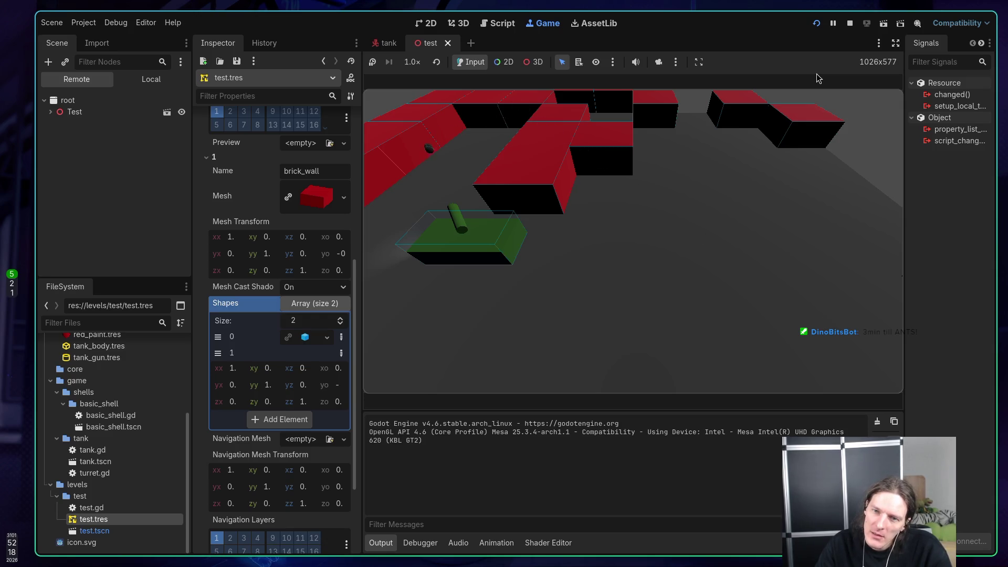
click(849, 23)
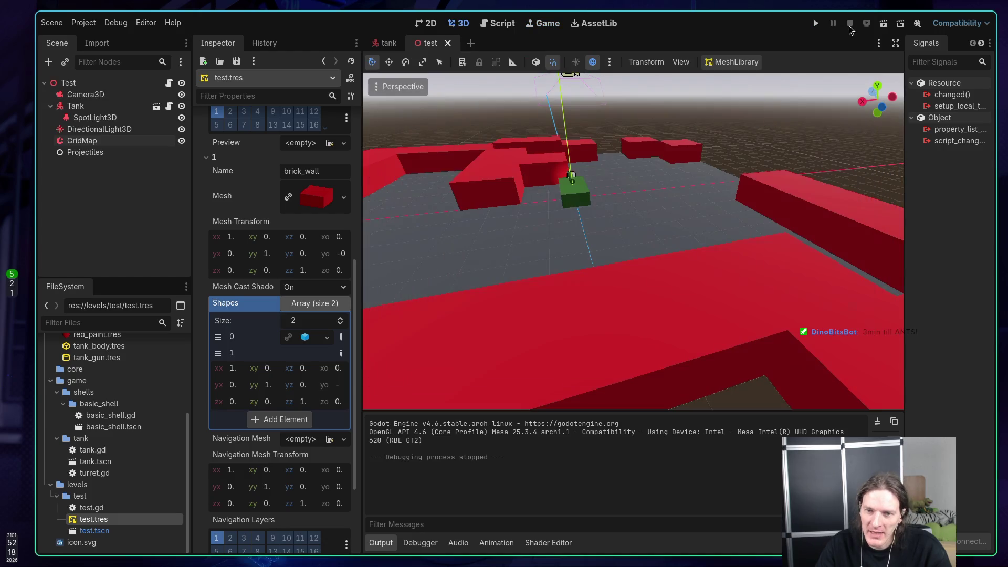
Step: Append ', true' to the look_at call on line 14 and save basic_shell.gd
key(super+1)
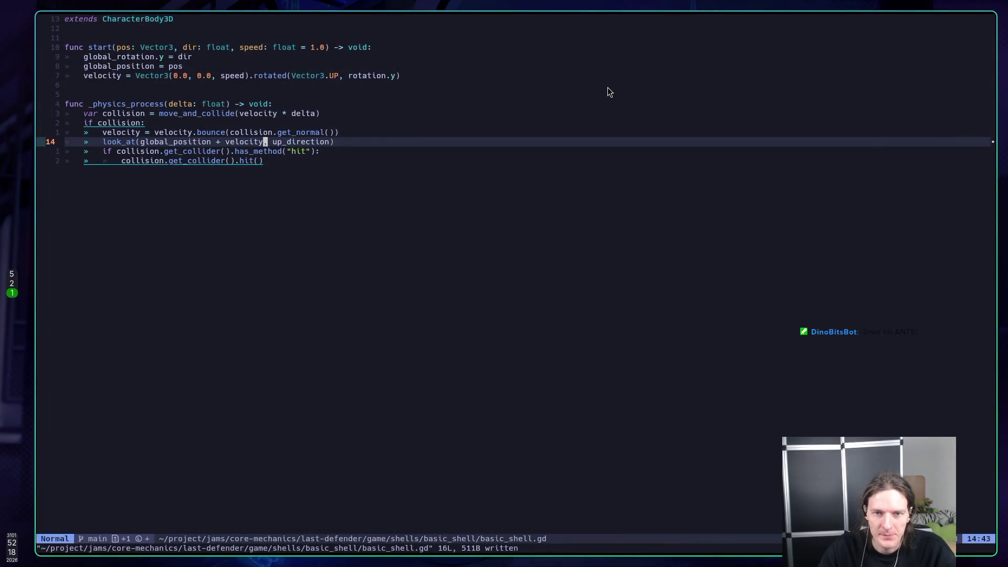
text(A, true)
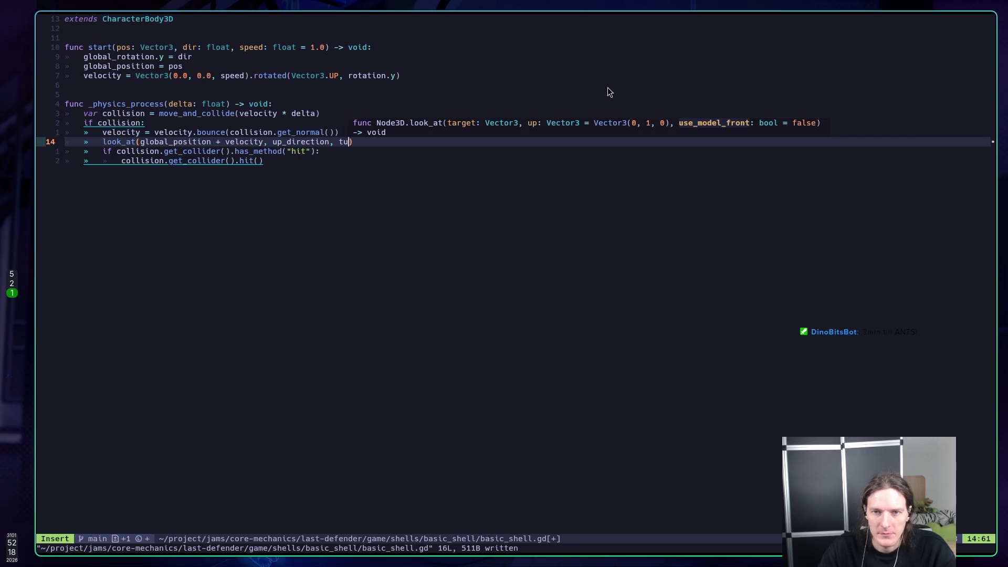
key(Escape)
text(:w)
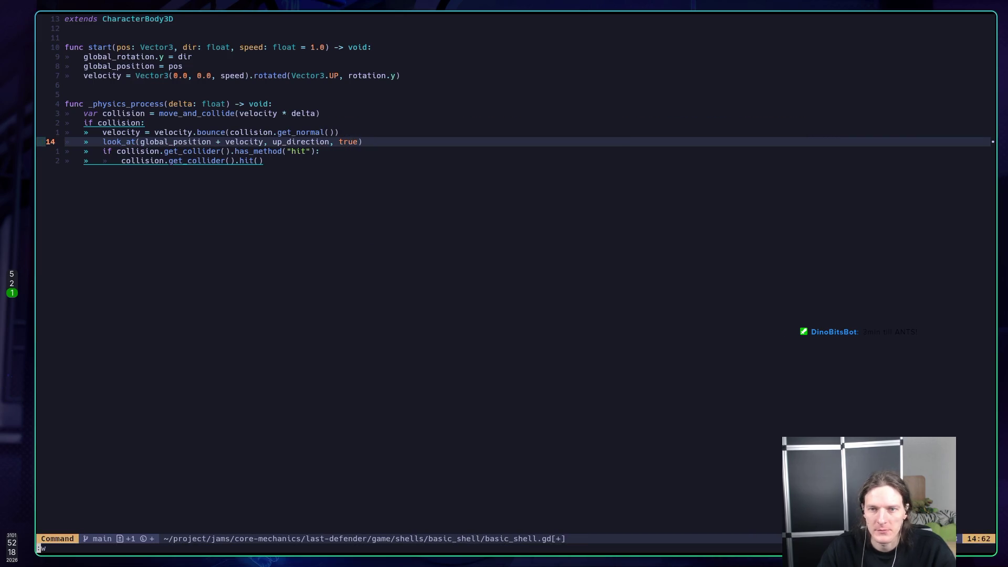
key(Return)
key(super+5)
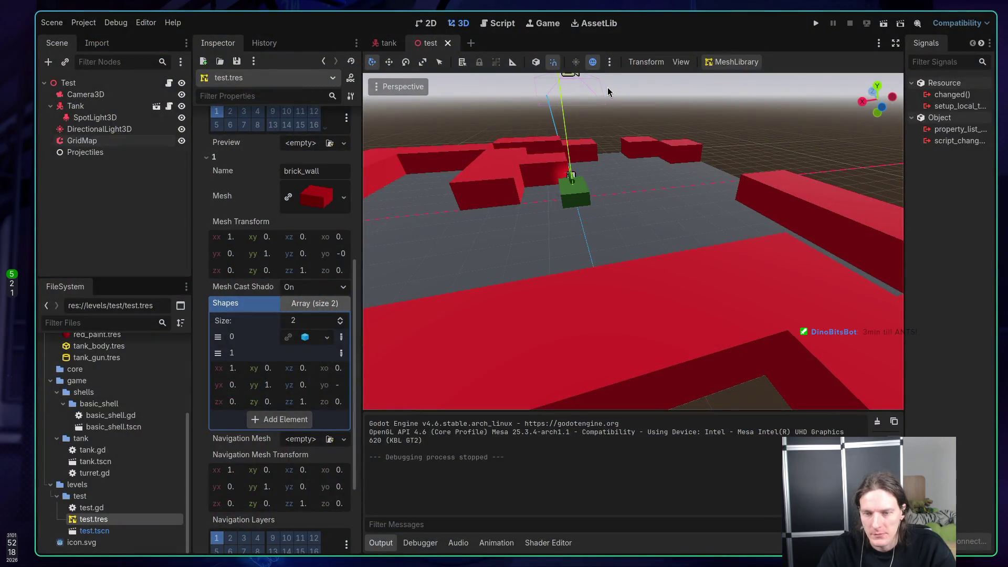
key(F5)
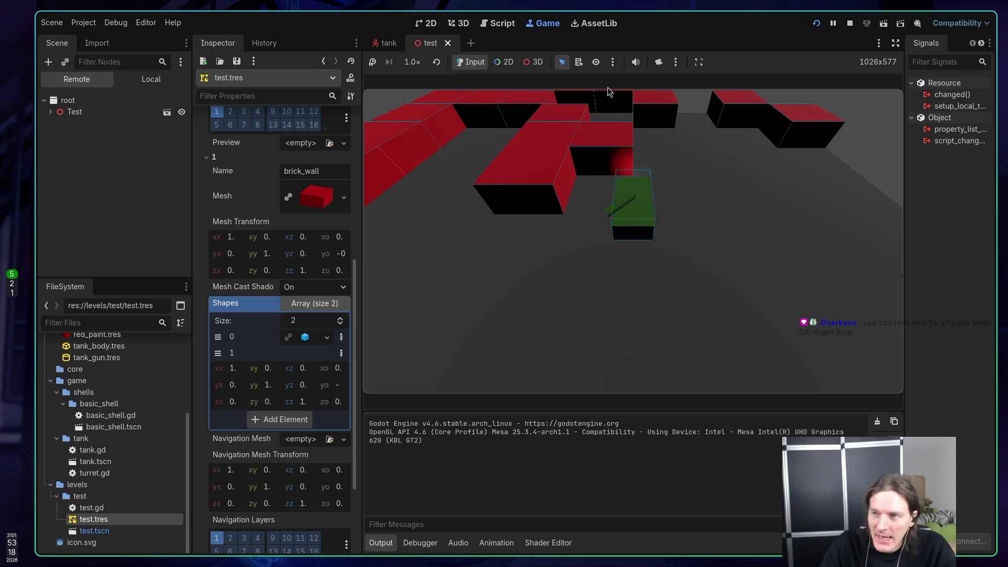
click(847, 24)
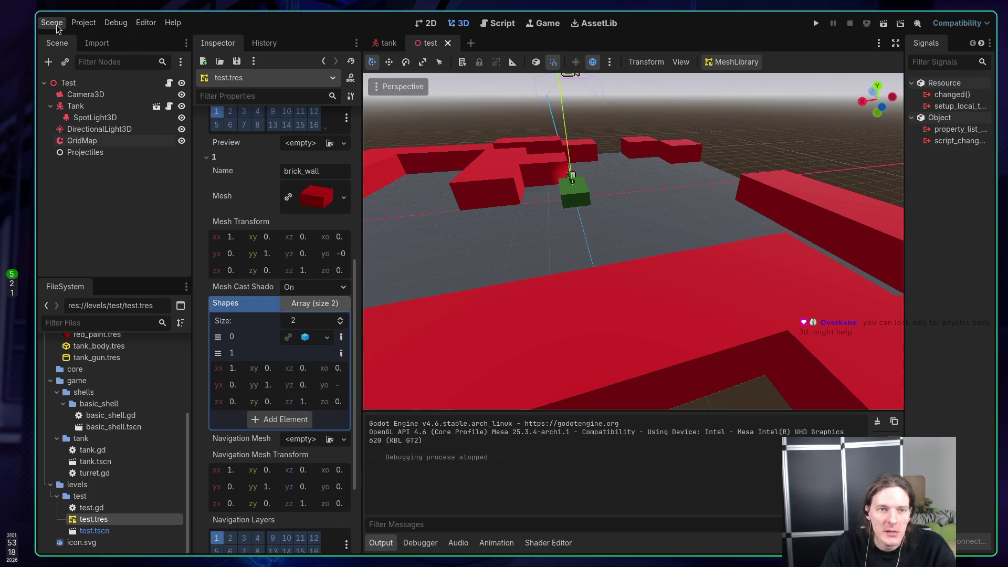
Step: In Project Settings, check the Physics > 3D engine dropdown and leave it on DEFAULT
click(82, 23)
click(97, 39)
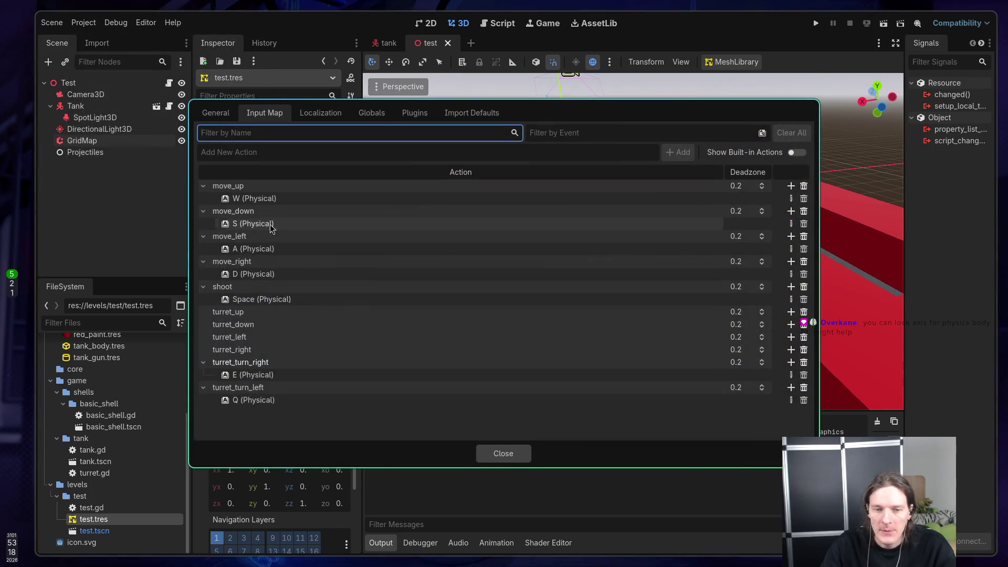
click(221, 116)
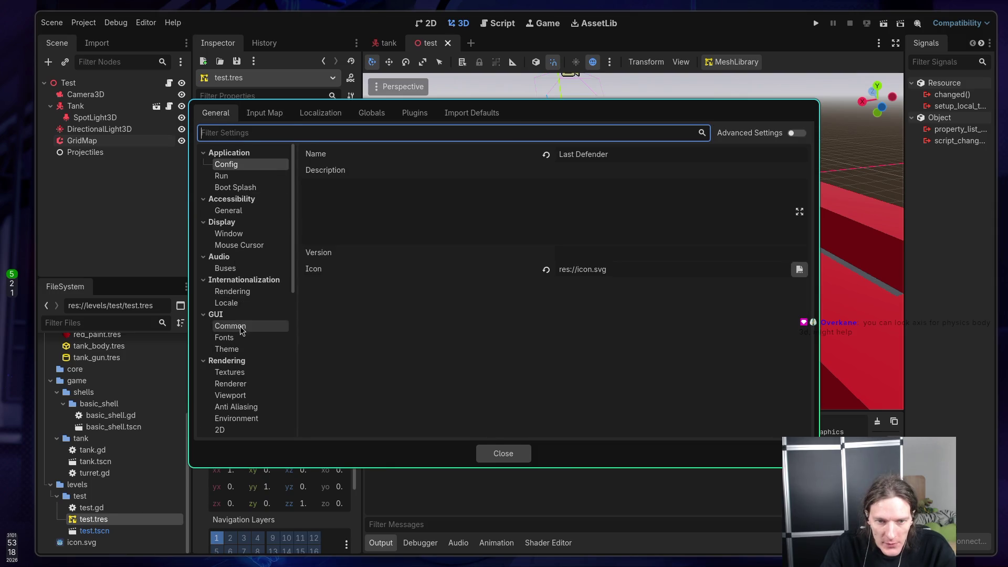
scroll(245, 335, down, 5)
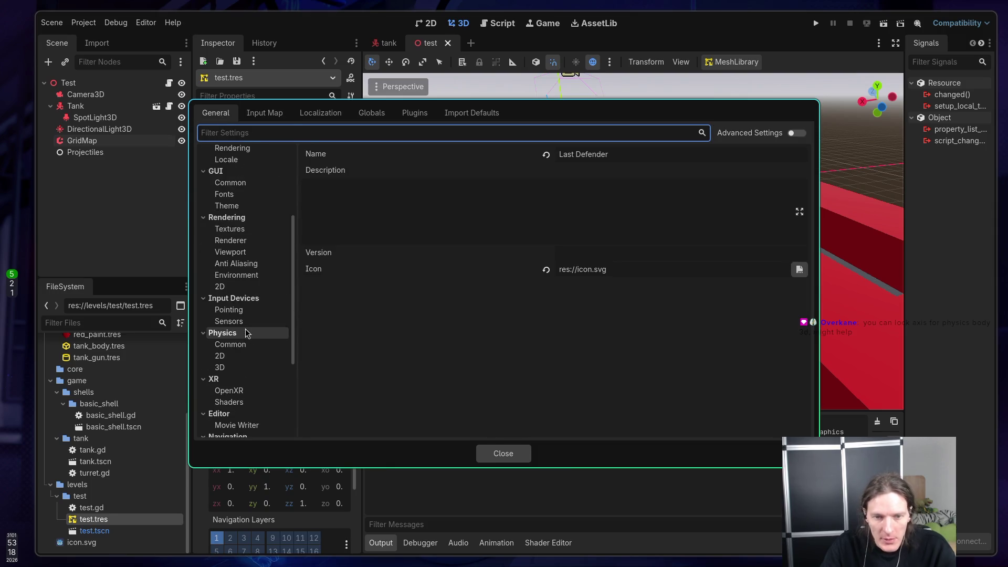
click(241, 367)
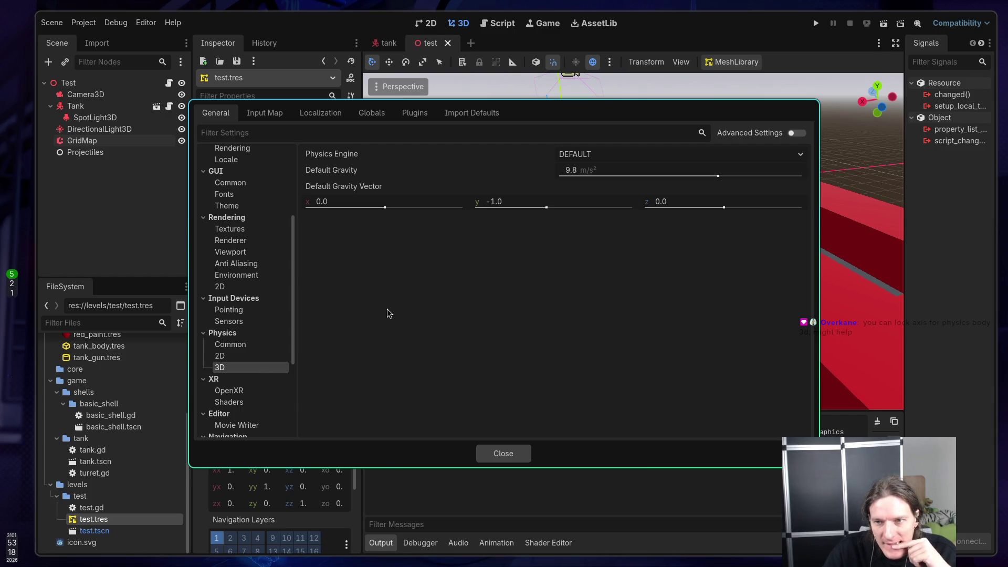
click(590, 157)
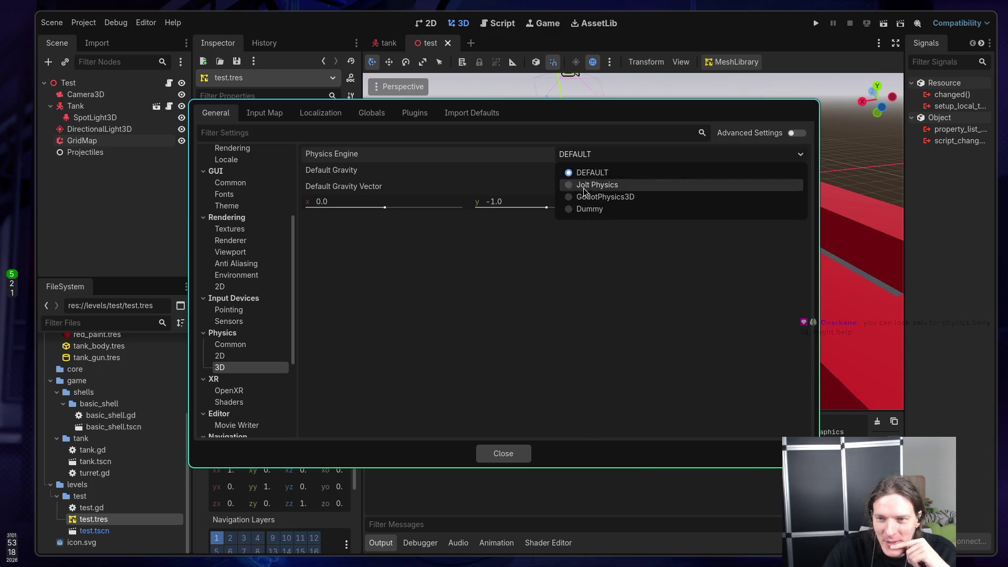
click(541, 350)
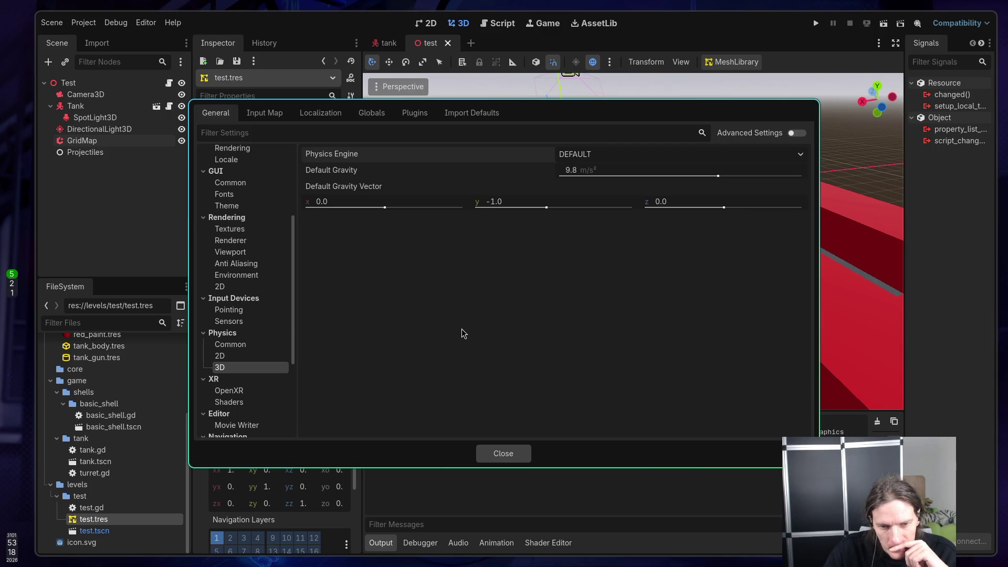
Step: Look over the common physics settings, close Project Settings, and return to the tank scene
click(247, 347)
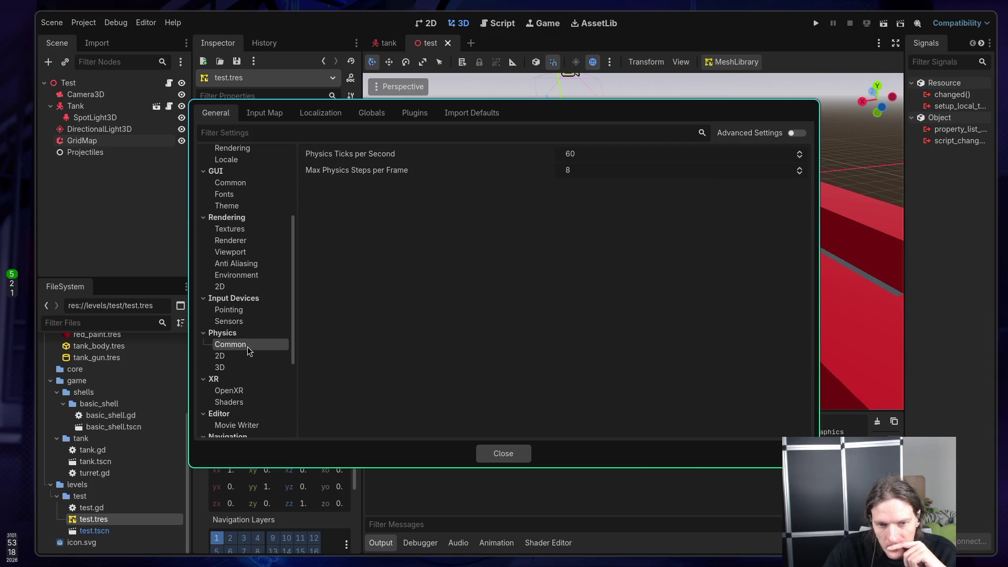
scroll(249, 346, down, 5)
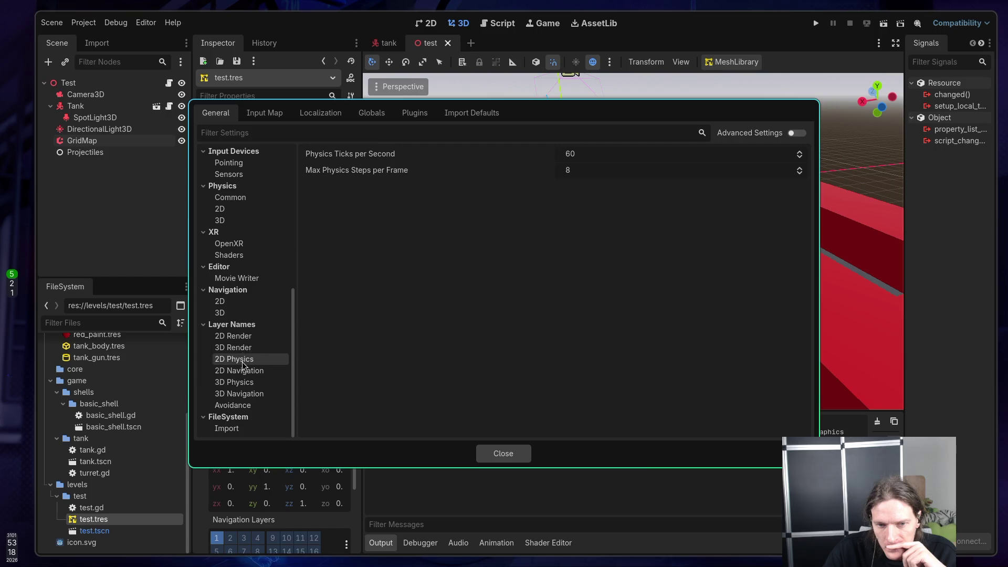
scroll(242, 362, up, 5)
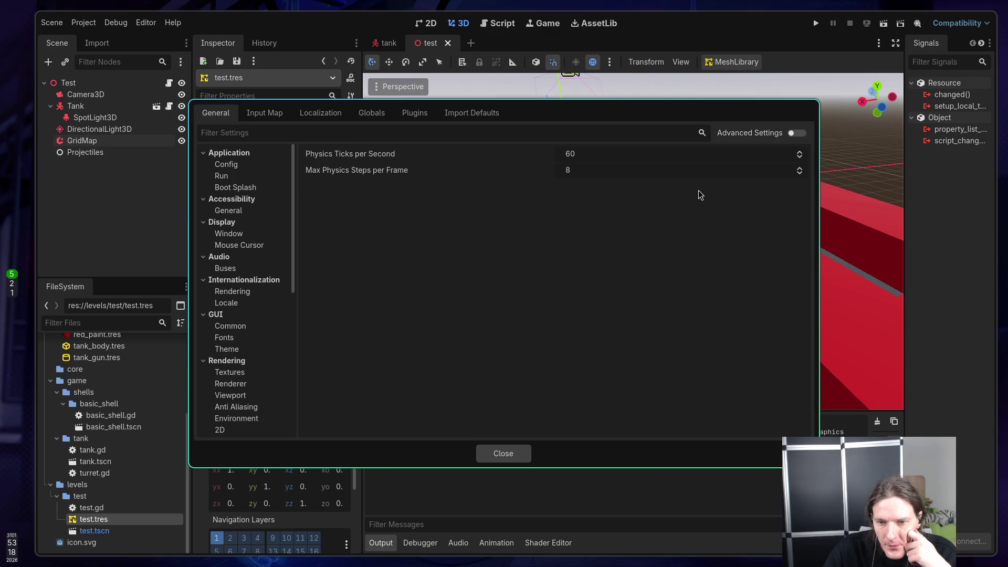
click(504, 454)
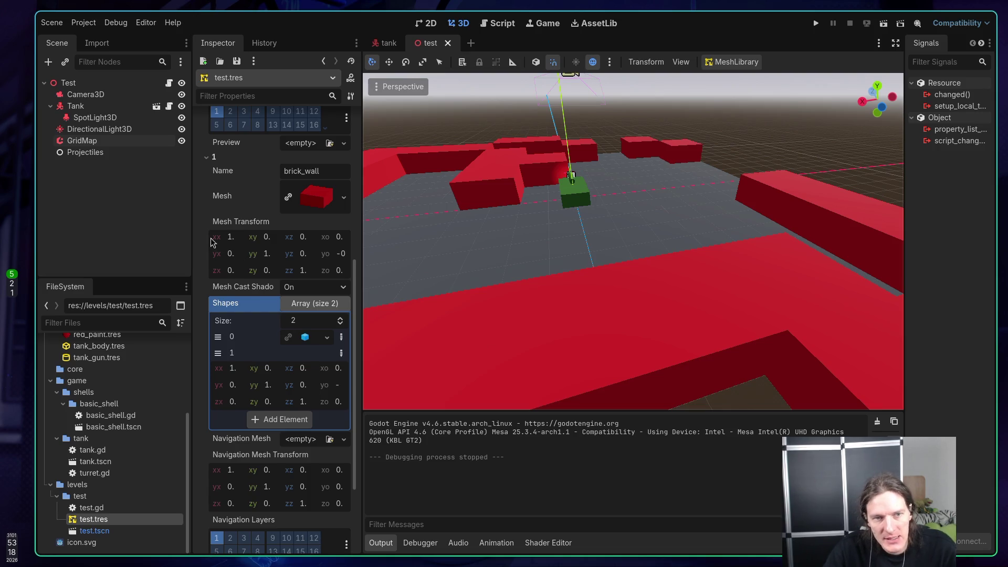
click(389, 43)
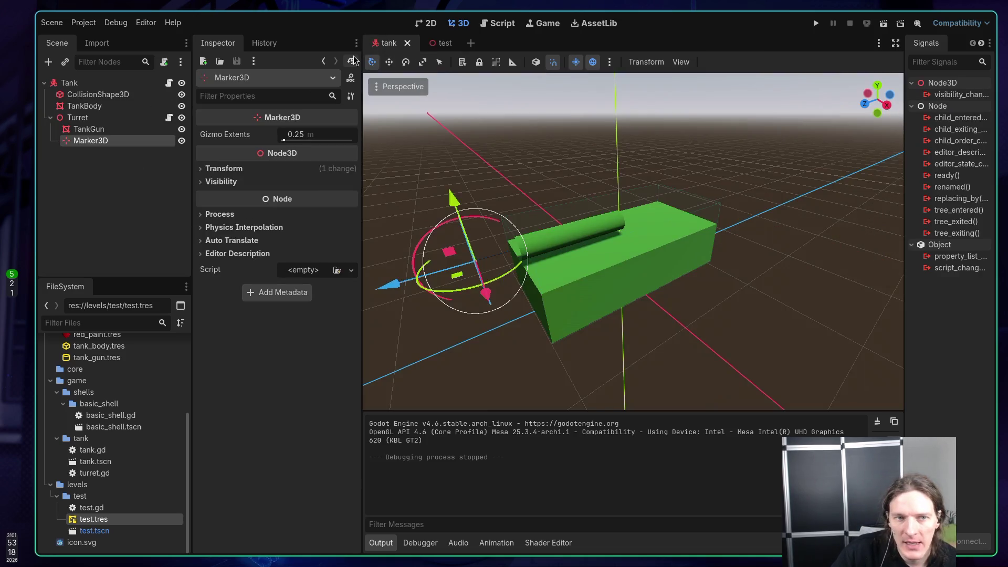
Step: Select the Tank root node and expand its Axis Lock section in the Inspector
click(72, 85)
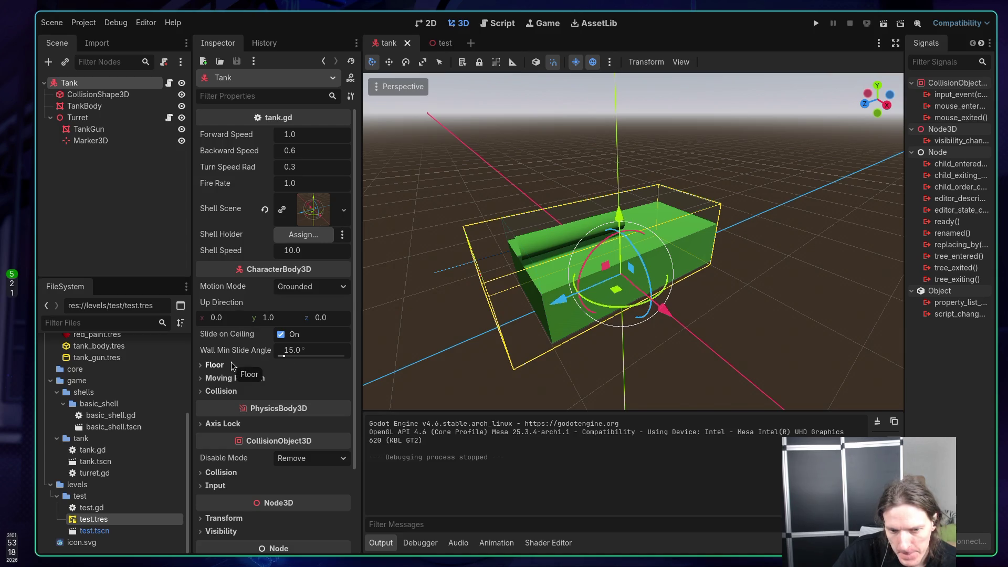
click(223, 423)
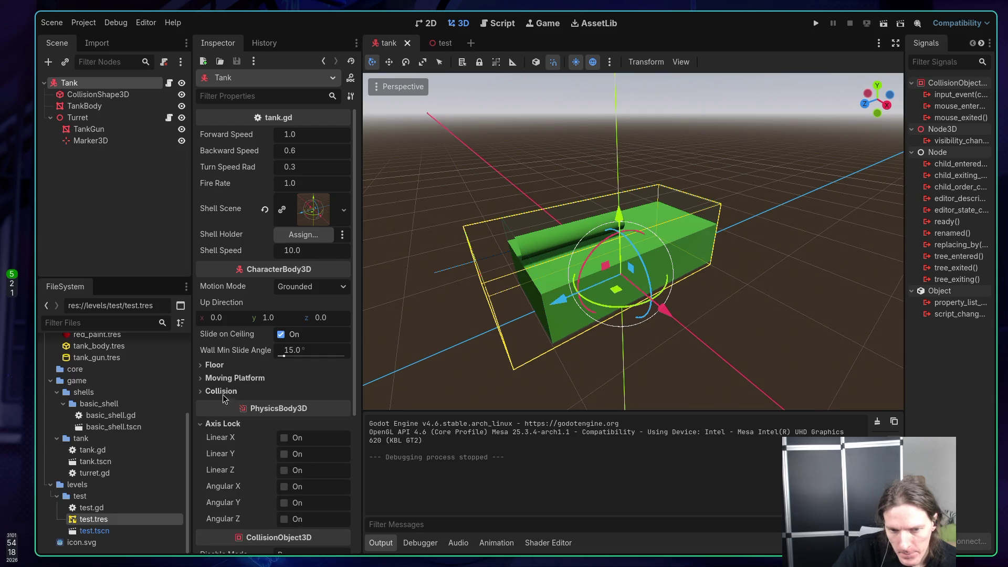
scroll(223, 374, down, 3)
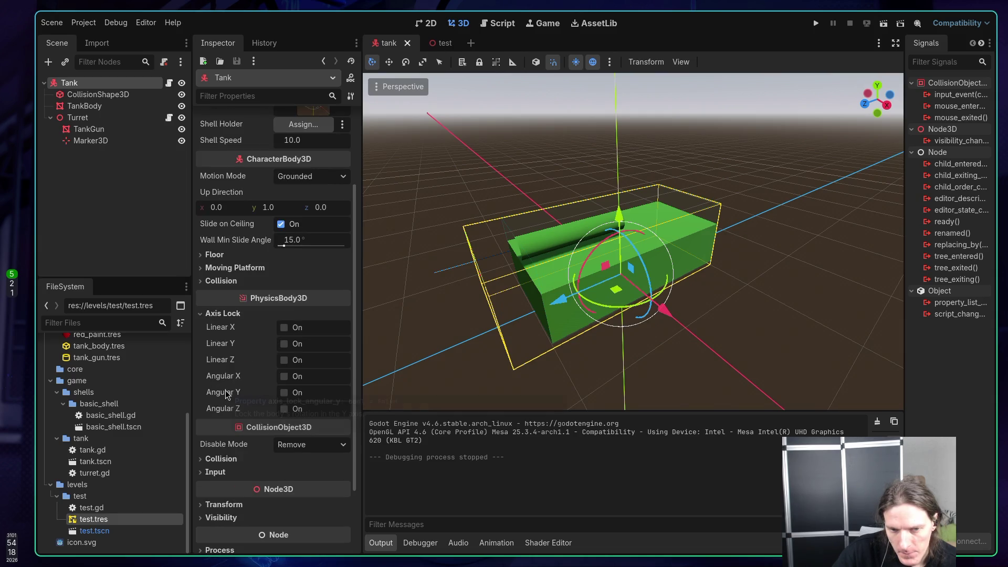
mouse_move(226, 394)
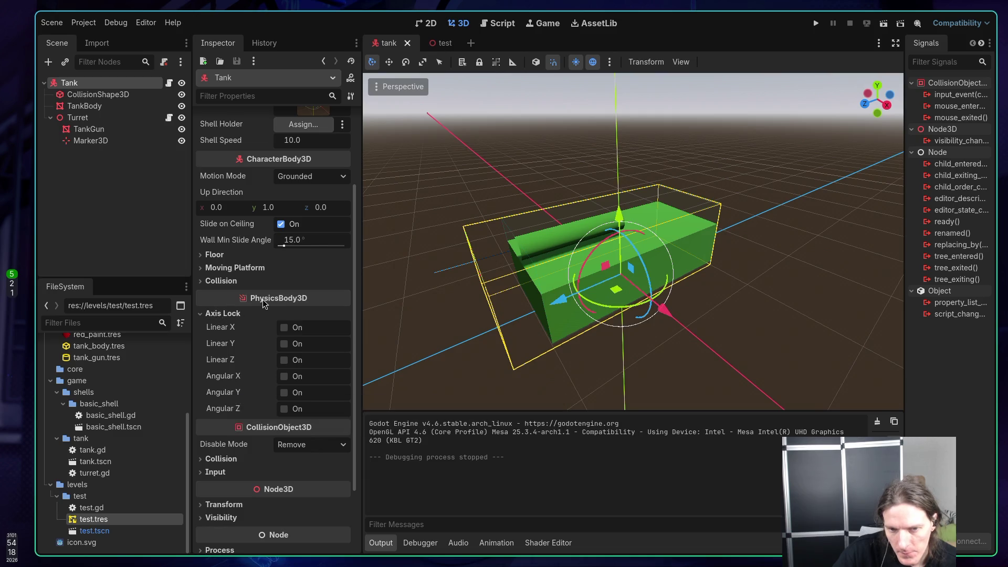
mouse_move(263, 304)
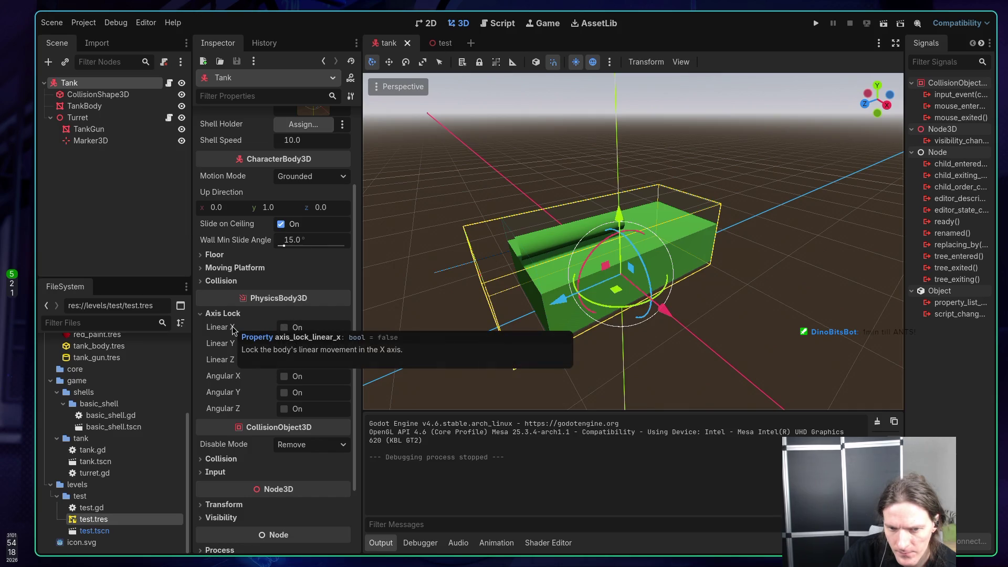
Step: Lock Linear X, Linear Z, Angular X and Angular Z, save the tank scene, and run the game
click(285, 327)
click(284, 360)
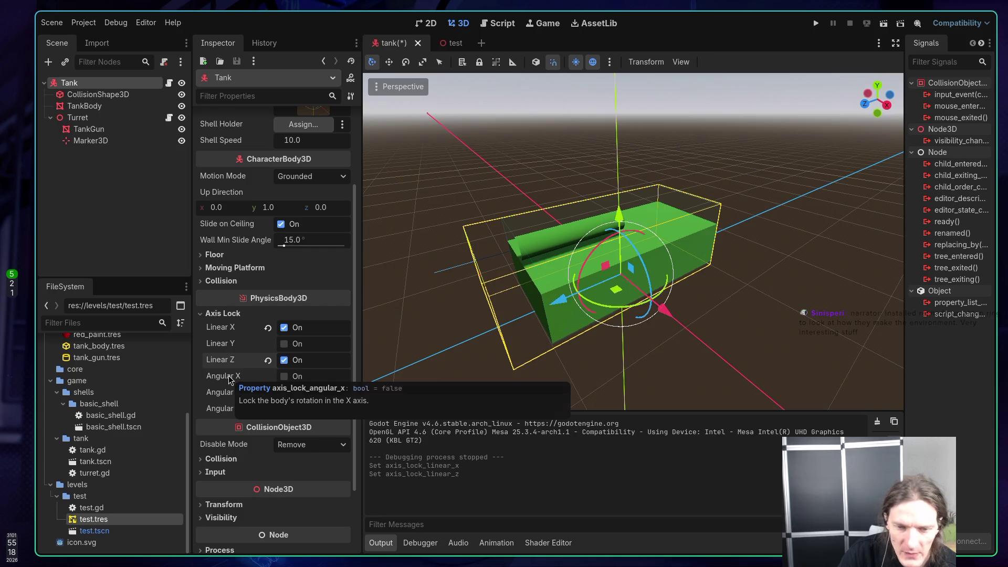
click(284, 377)
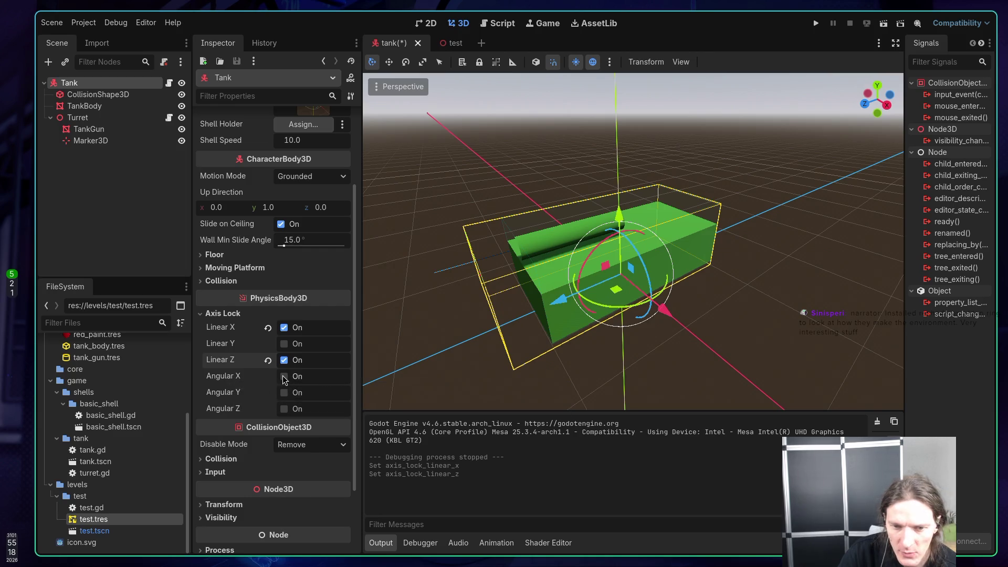
click(285, 408)
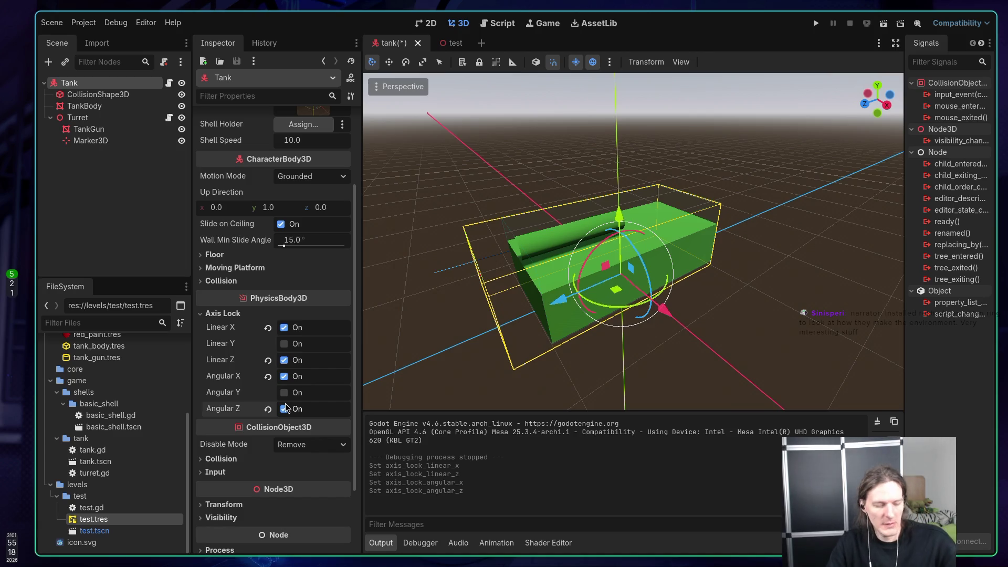
key(ctrl+s)
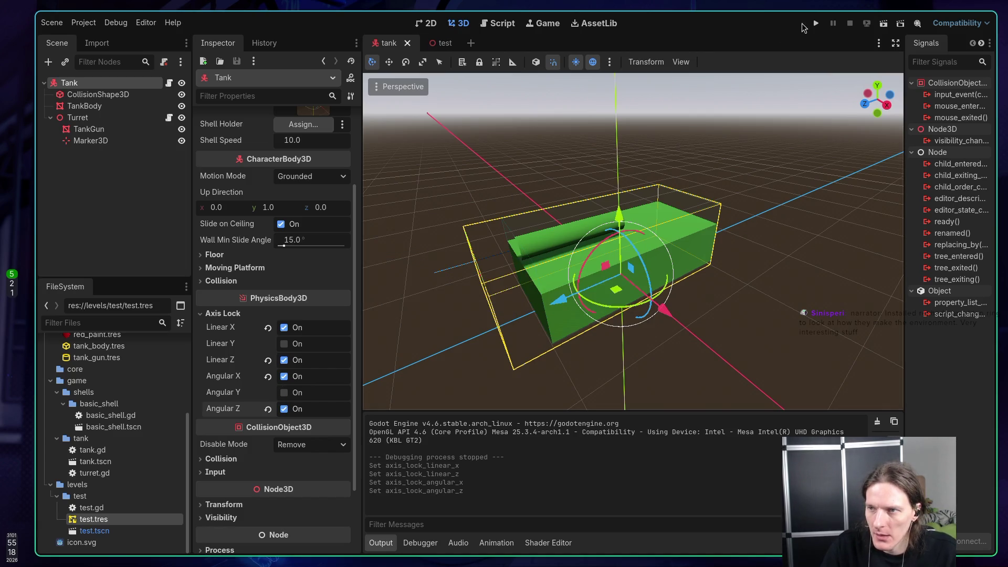
click(815, 23)
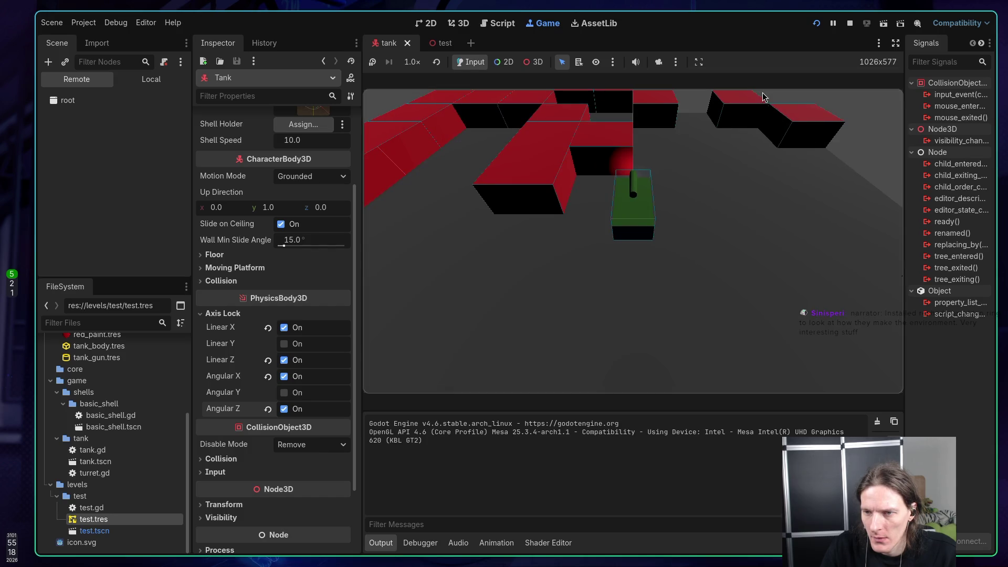
click(753, 194)
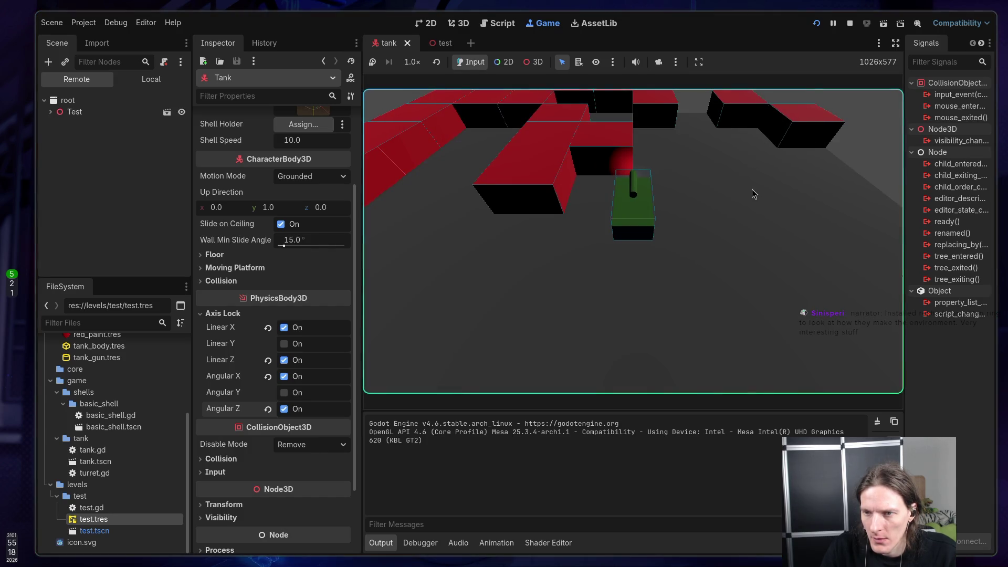
key(a)
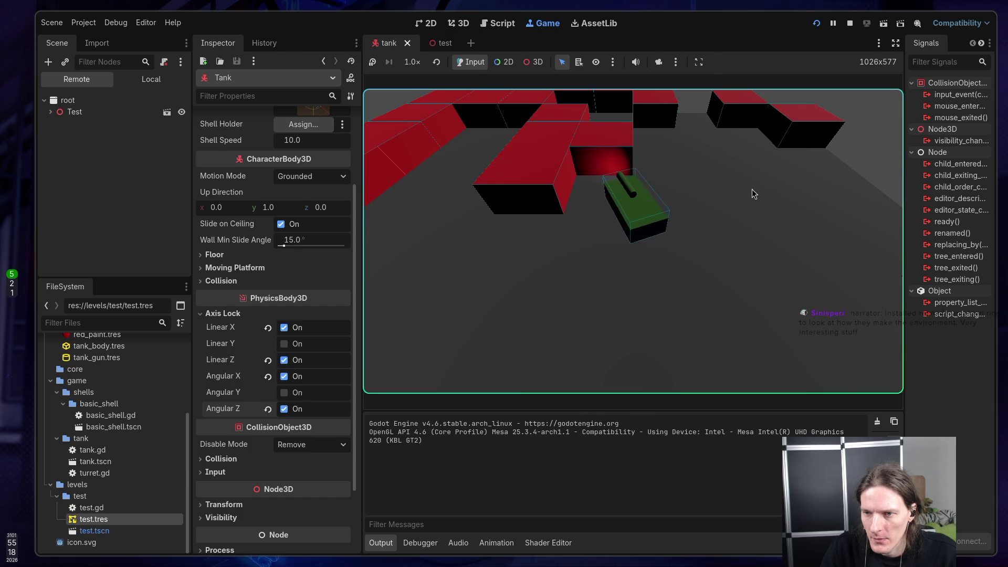
key(a)
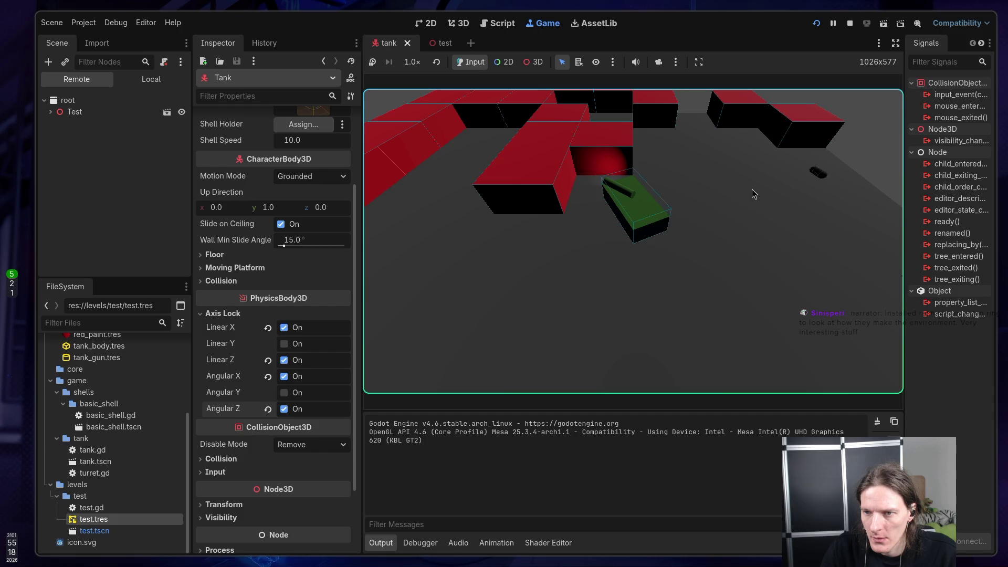
key(space)
key(space)
key(space)
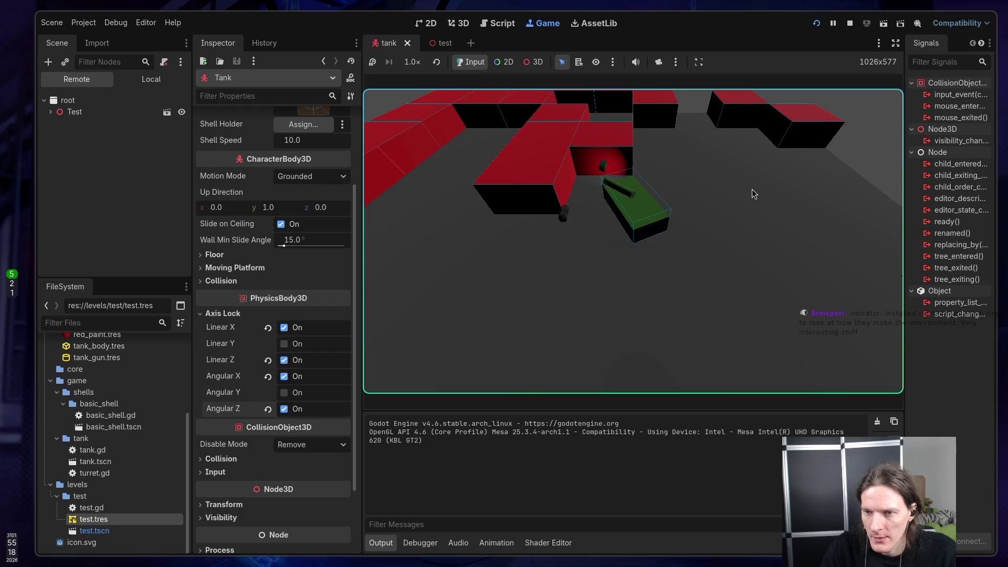
key(space)
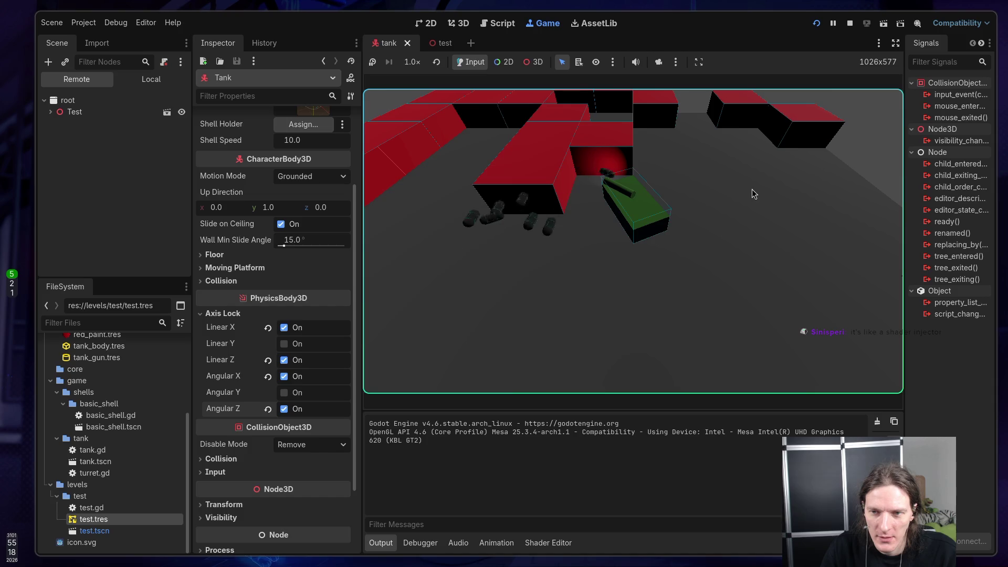
key(space)
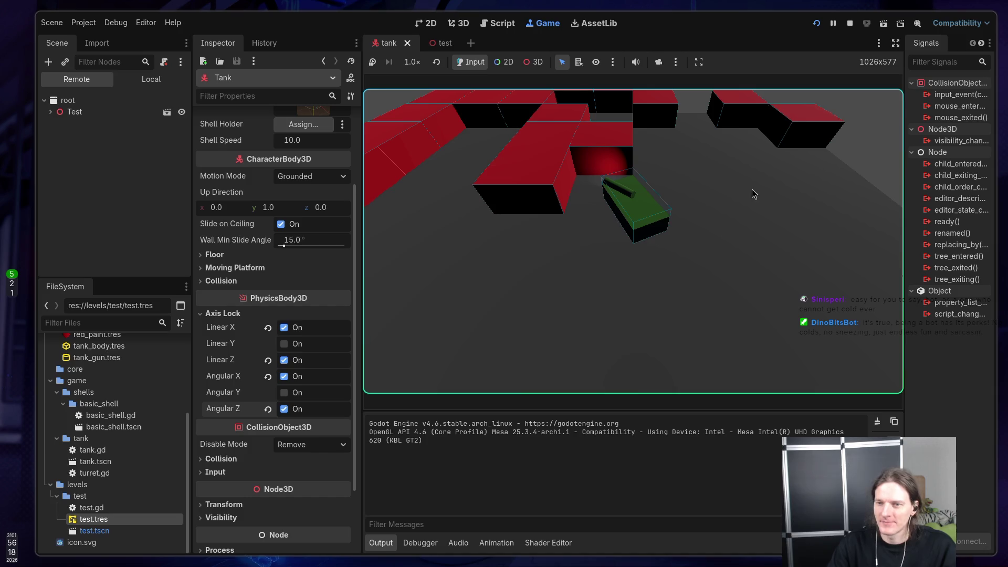
click(850, 23)
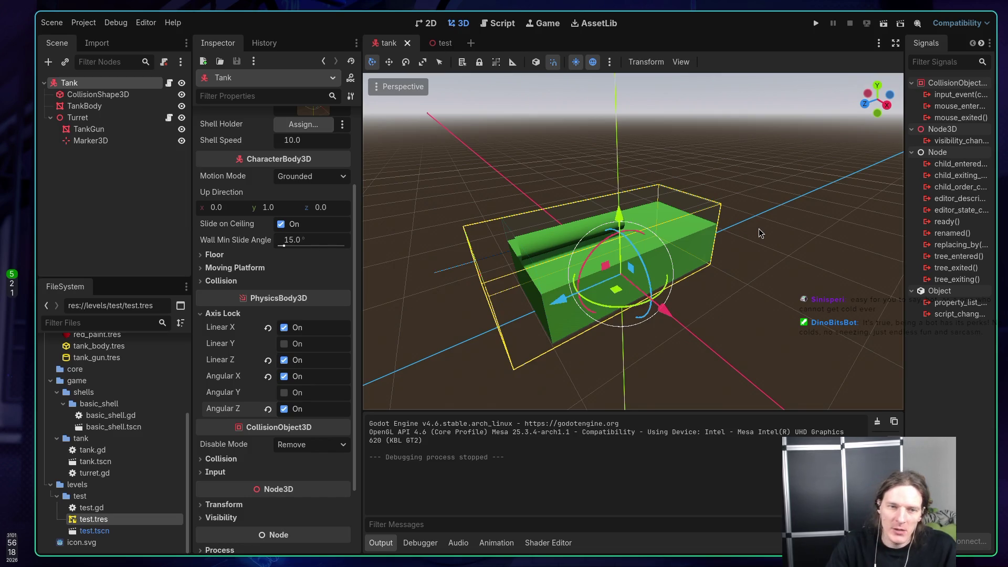
Step: Open basic_shell.tscn, select BasicShell and expand its Axis Lock settings
click(436, 43)
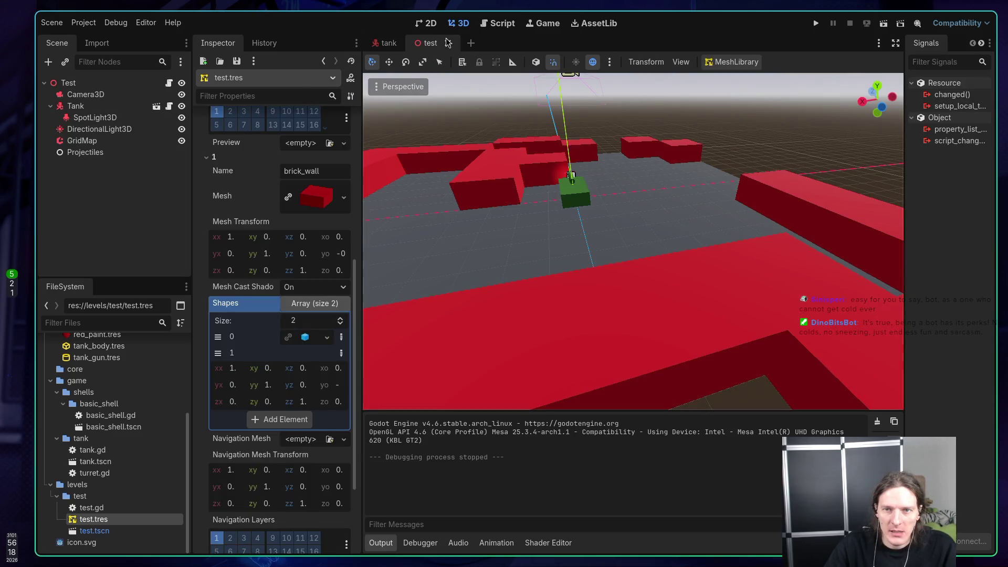
click(381, 45)
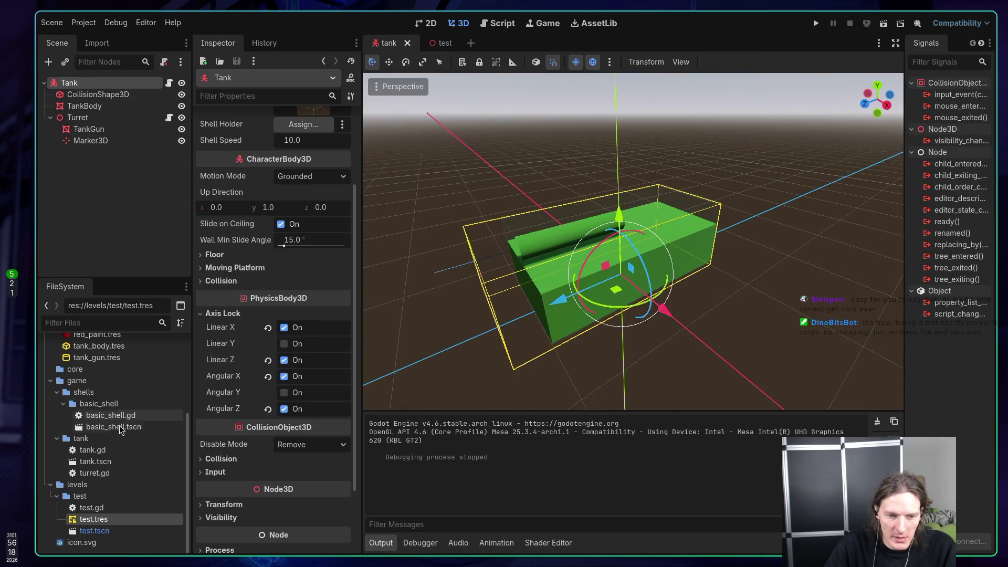
scroll(116, 518, up, 2)
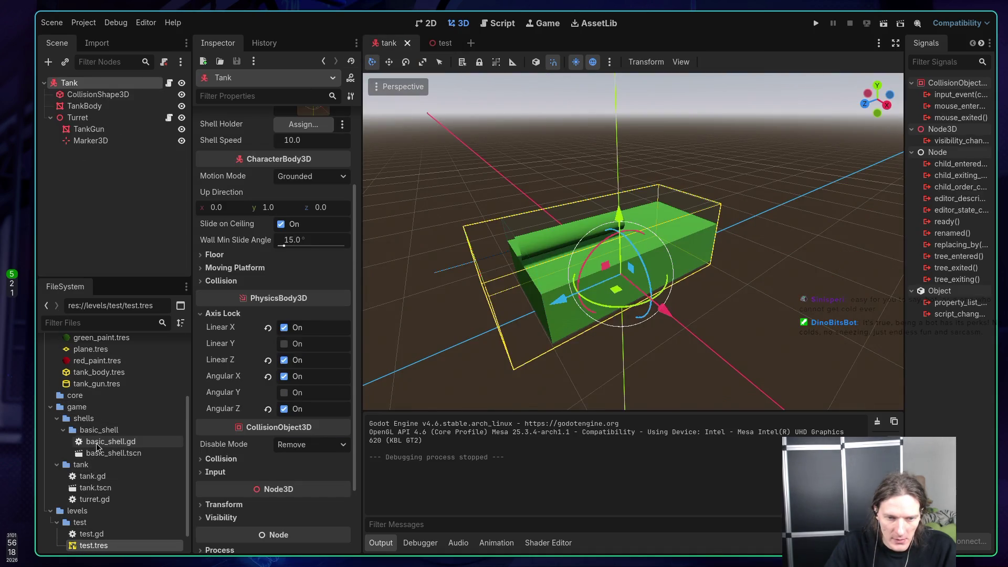
click(96, 454)
double_click(96, 455)
click(102, 78)
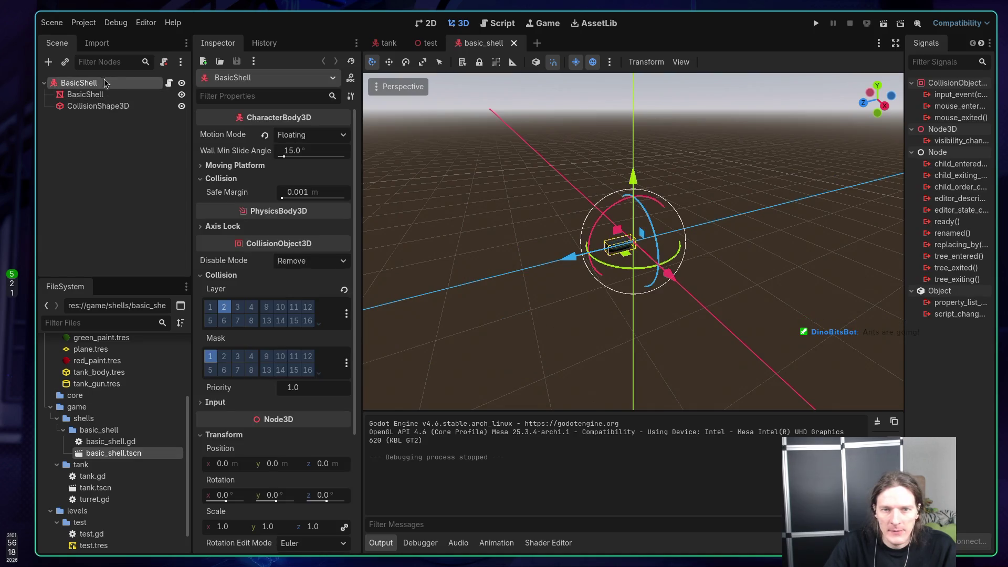
scroll(208, 283, down, 6)
scroll(221, 284, up, 6)
click(222, 226)
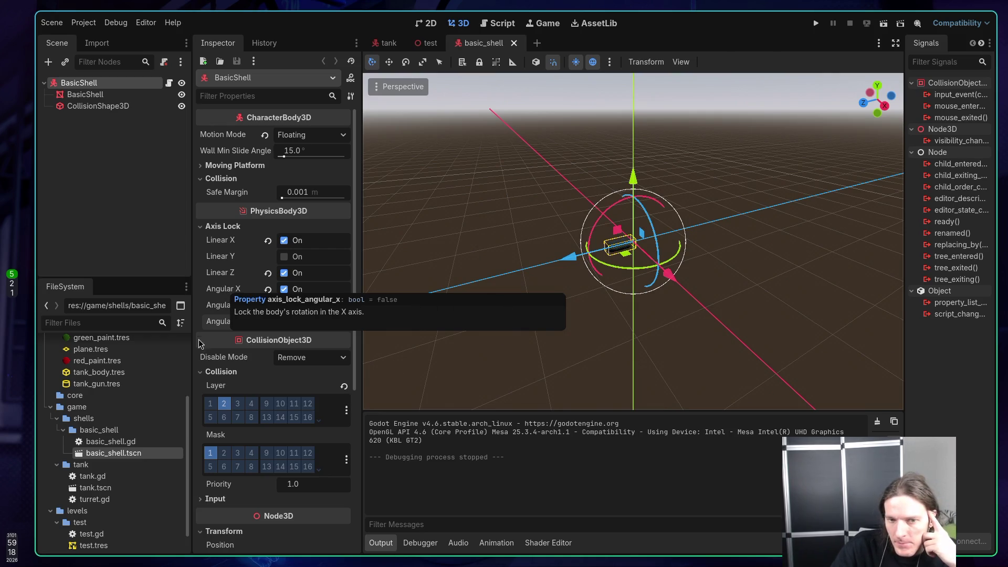
Step: Swap the shell's Angular X/Z locks for Angular Y, save, and go back to the tank scene
click(268, 289)
click(268, 322)
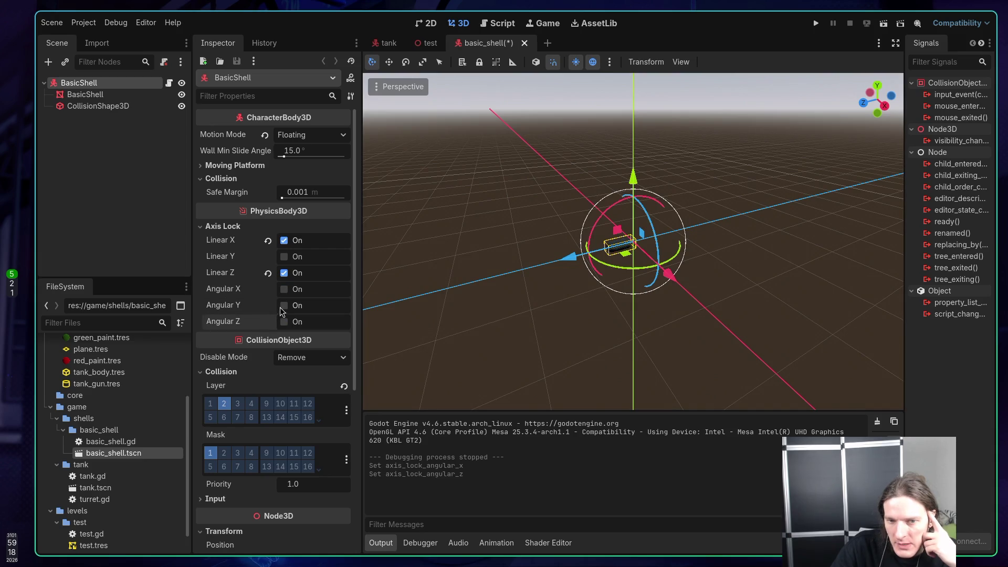
click(284, 306)
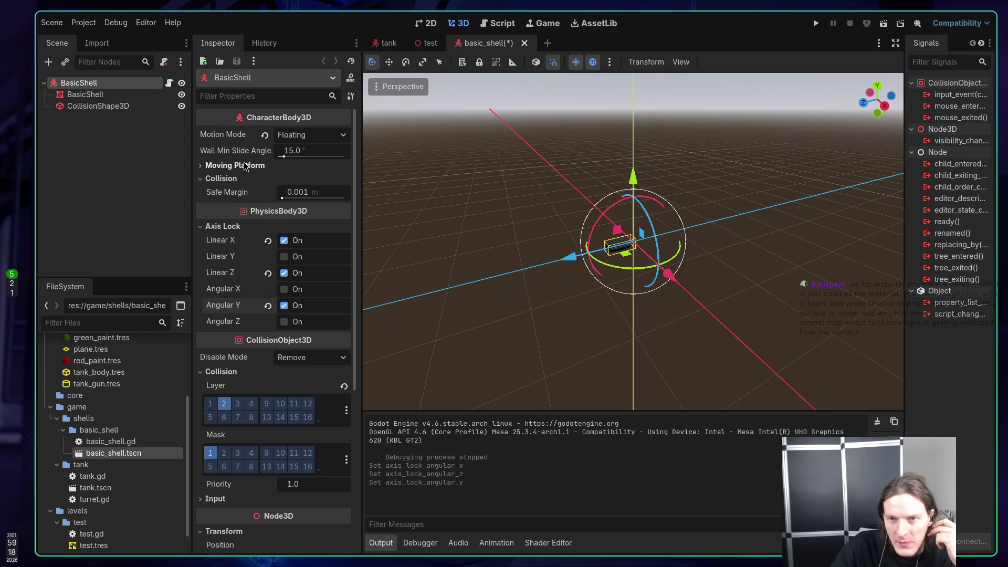
key(ctrl+s)
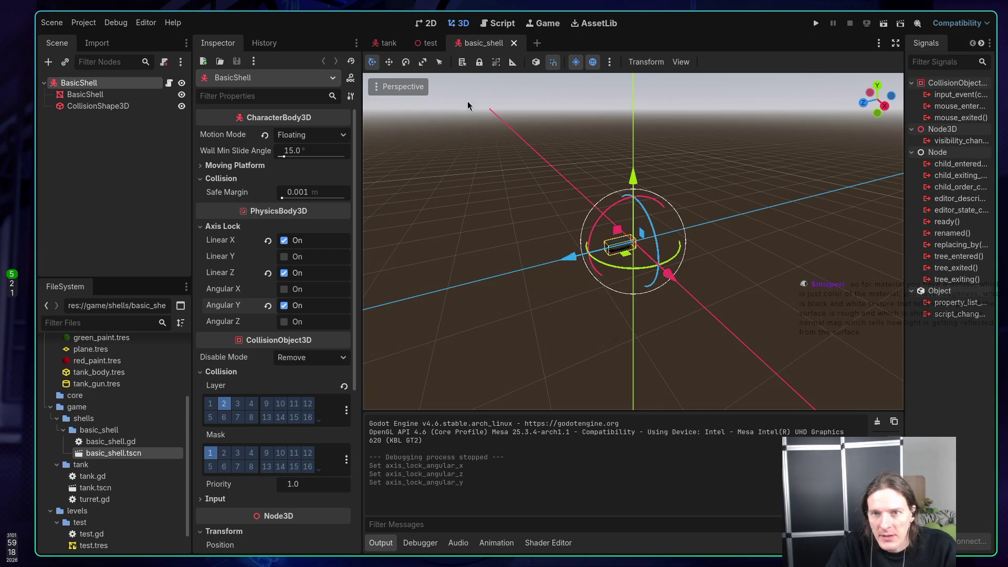
click(389, 43)
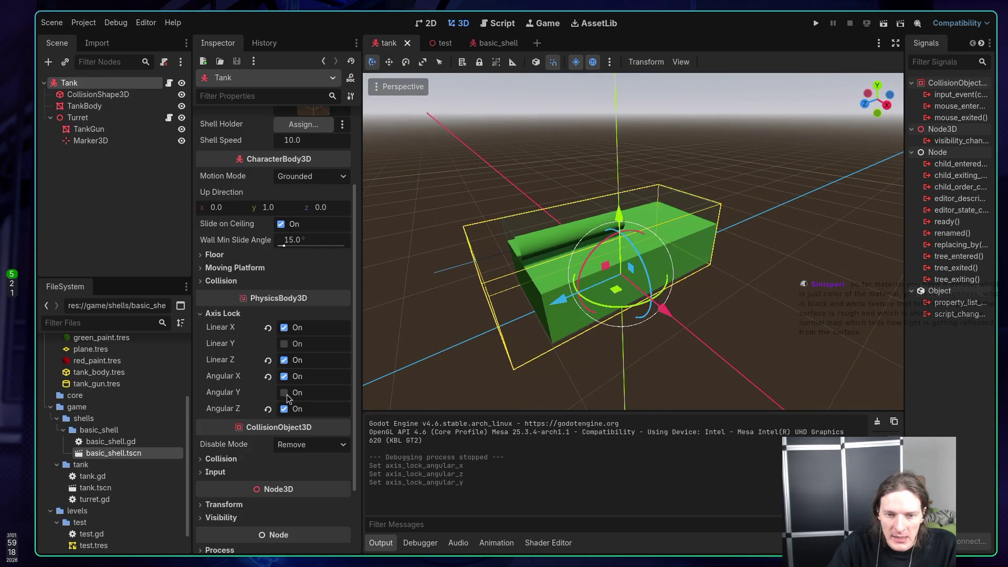
Step: Replace the Tank's Angular X/Z locks with Angular Y, save, and run the game with F5
click(268, 376)
click(268, 409)
click(283, 394)
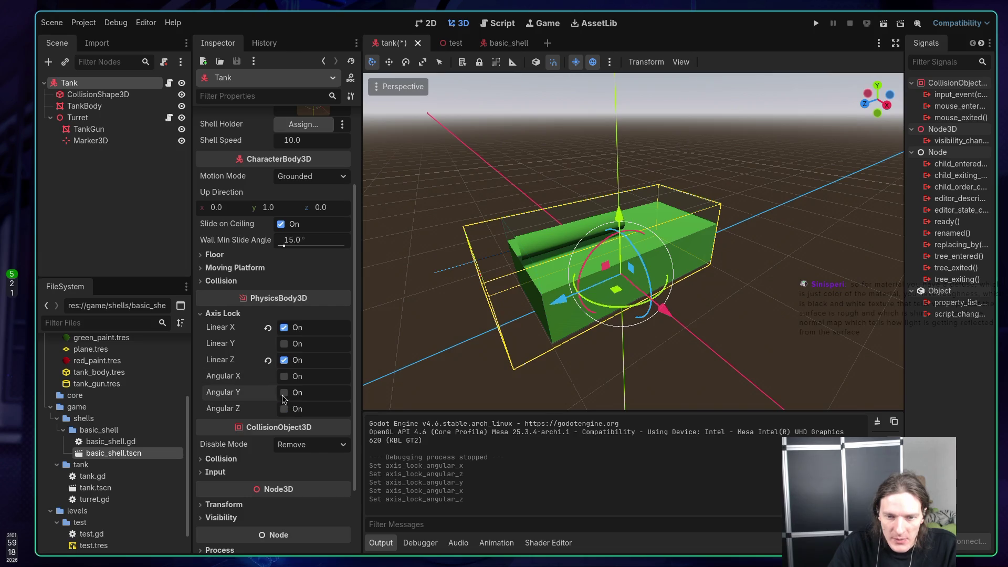
key(ctrl+s)
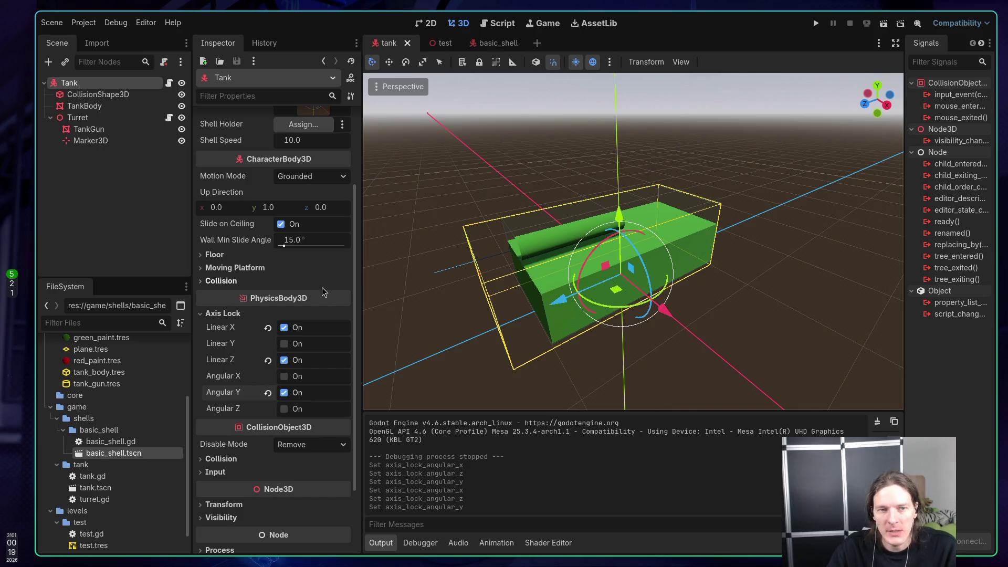
key(F5)
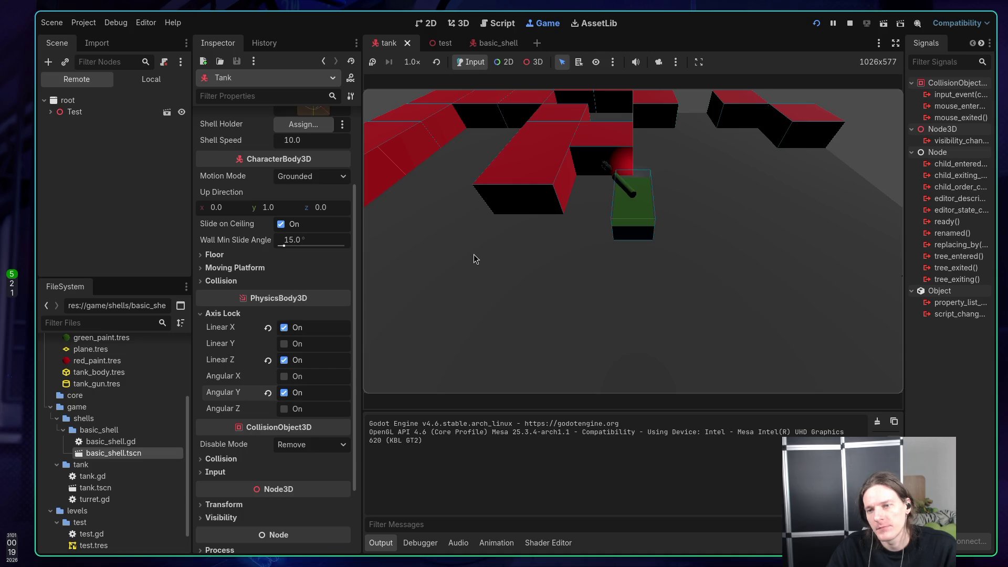
Step: Turn the tank and turret in place with the A key while firing shells
key(a)
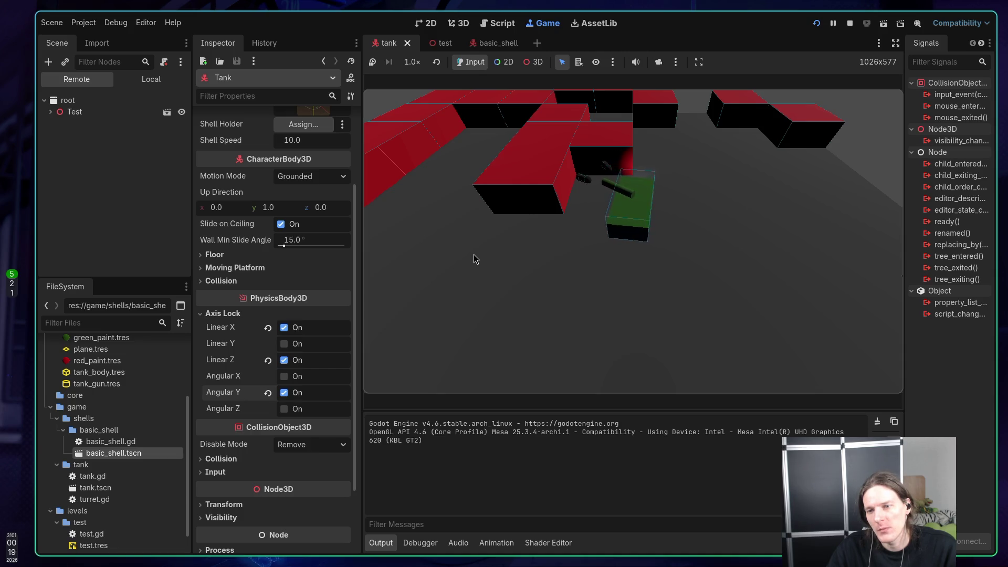
key(a)
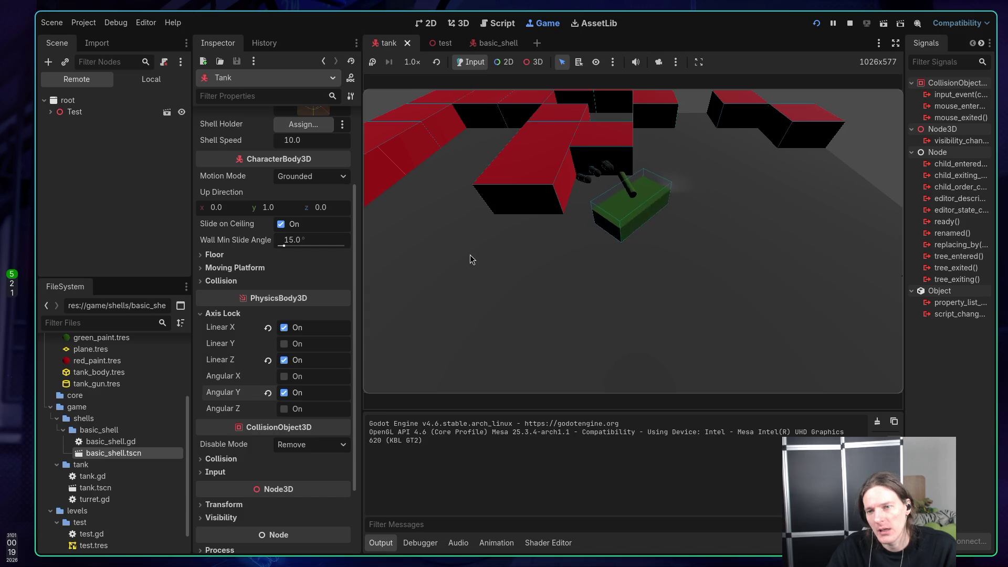
key(a)
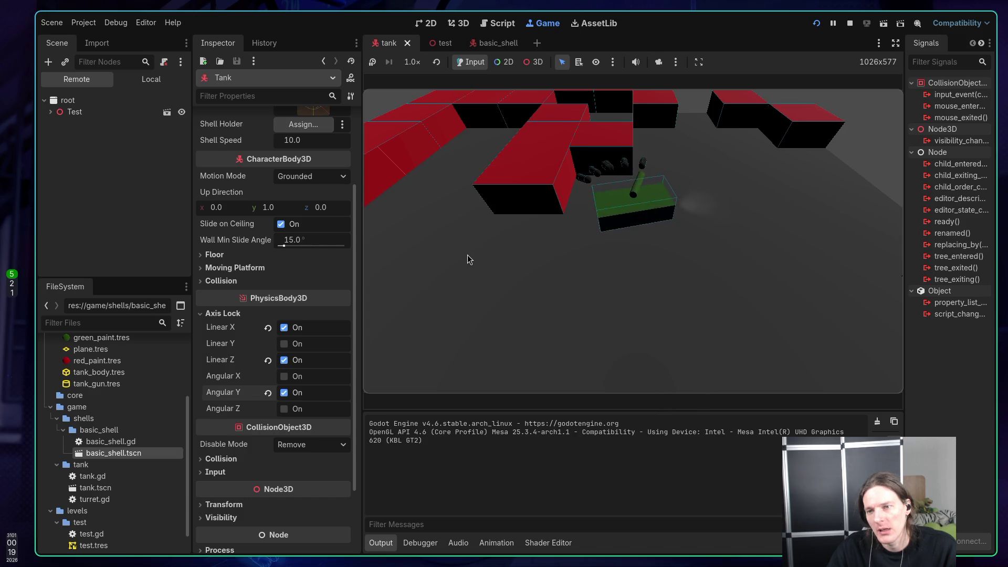
key(a)
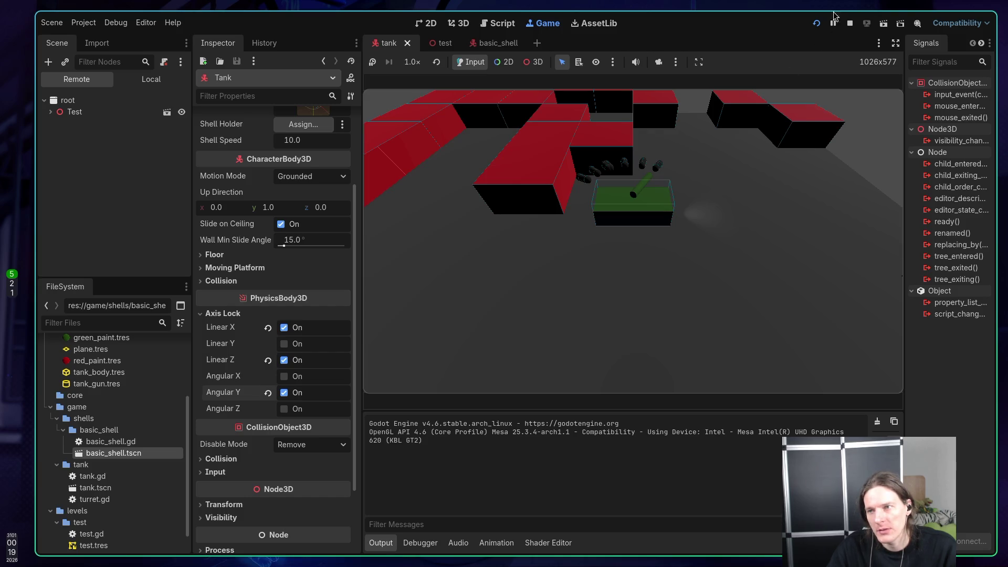
Step: Stop the game, replace the Tank's Linear X/Z locks with Linear Y, save, and play again
click(851, 23)
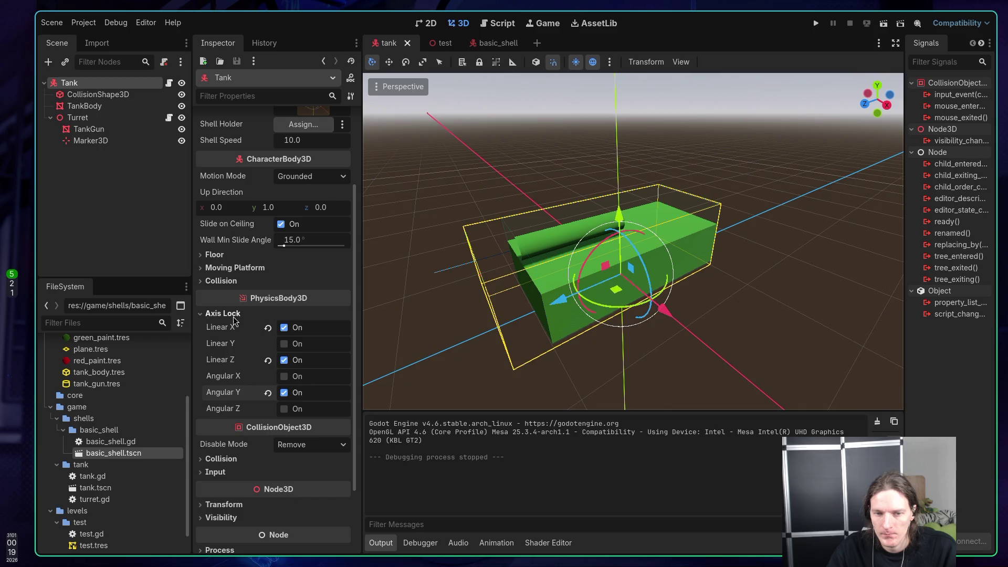
mouse_move(227, 365)
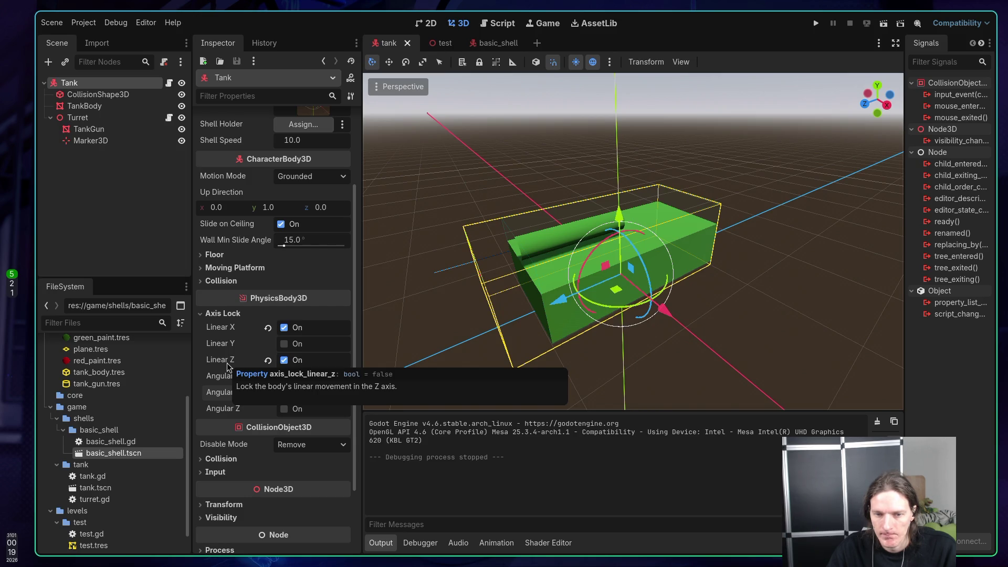
click(267, 360)
click(268, 327)
click(284, 345)
key(ctrl+s)
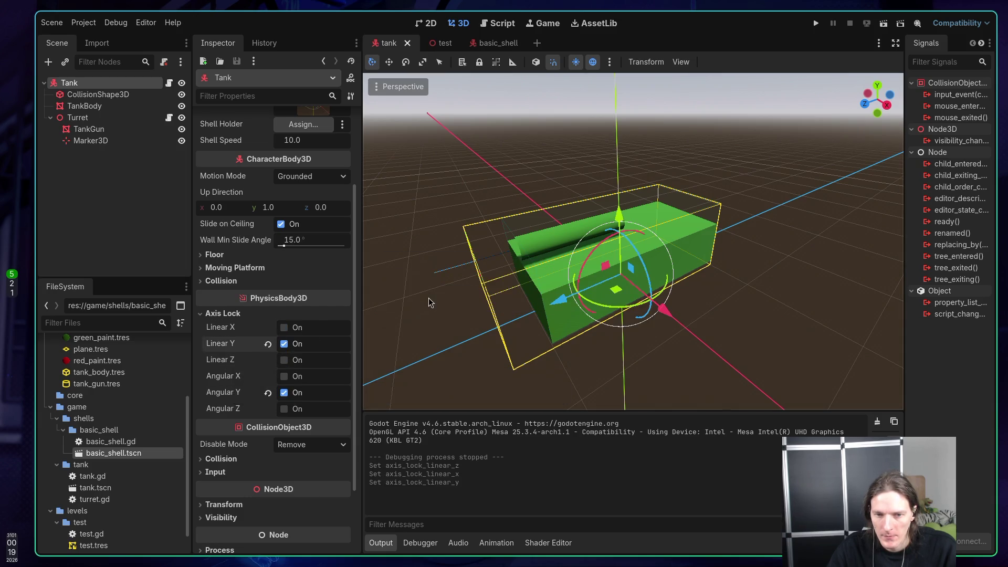
click(815, 24)
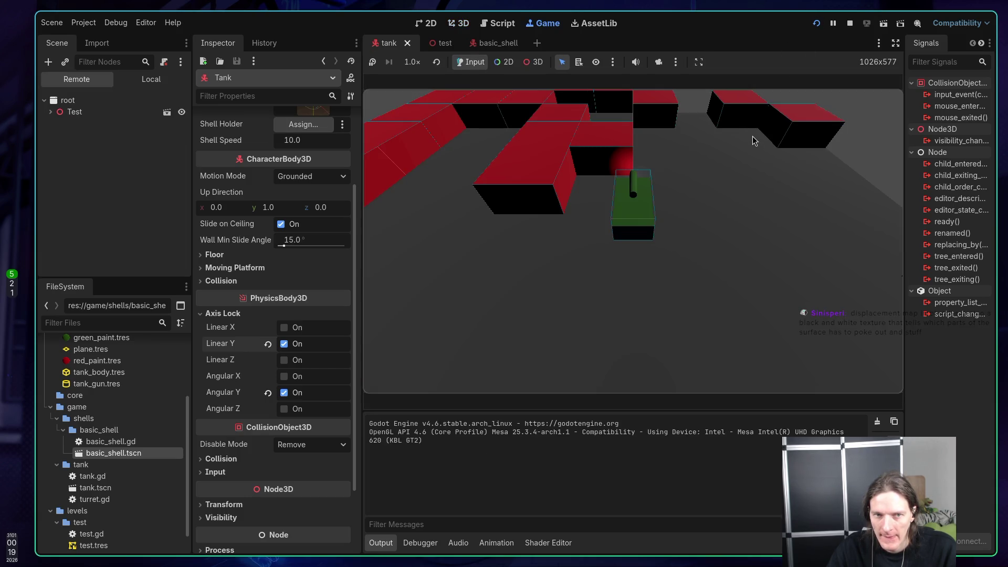
Step: Fire a shell, back the tank up, turn it clockwise, and drive it forward
key(space)
key(s)
key(d)
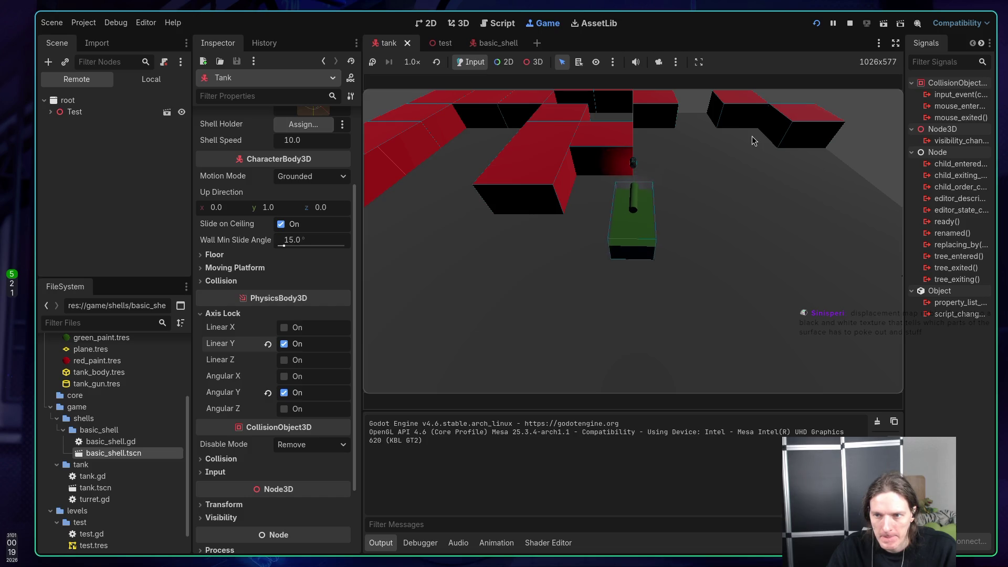
key(d)
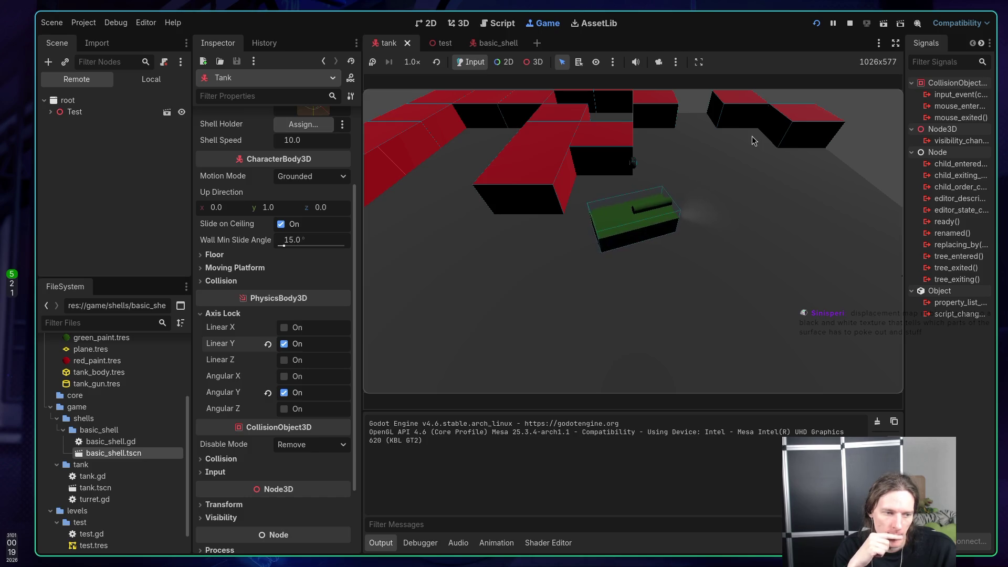
key(w)
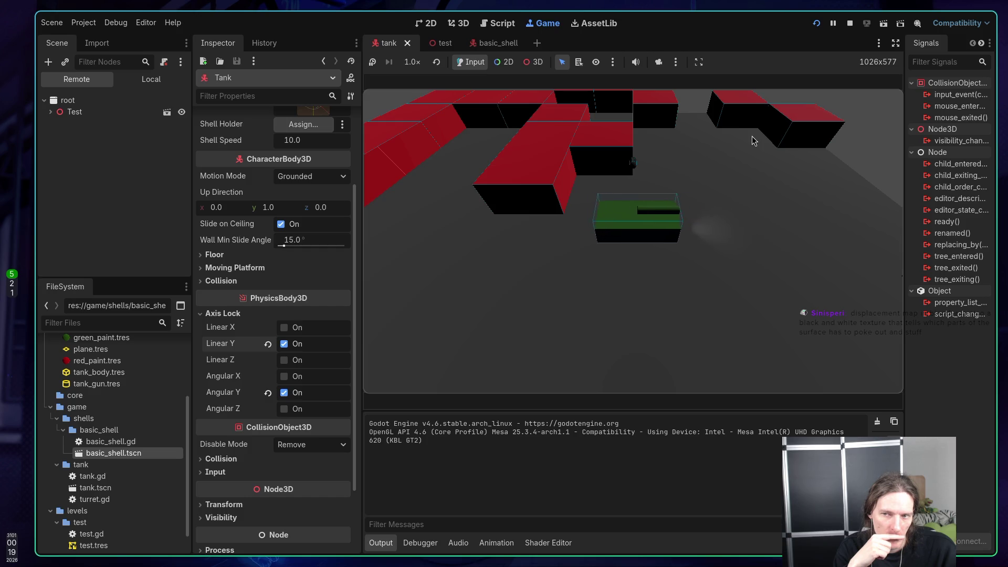
Step: Adjust the tank's heading, drive it to the red walls, back away, and stop the game
key(d)
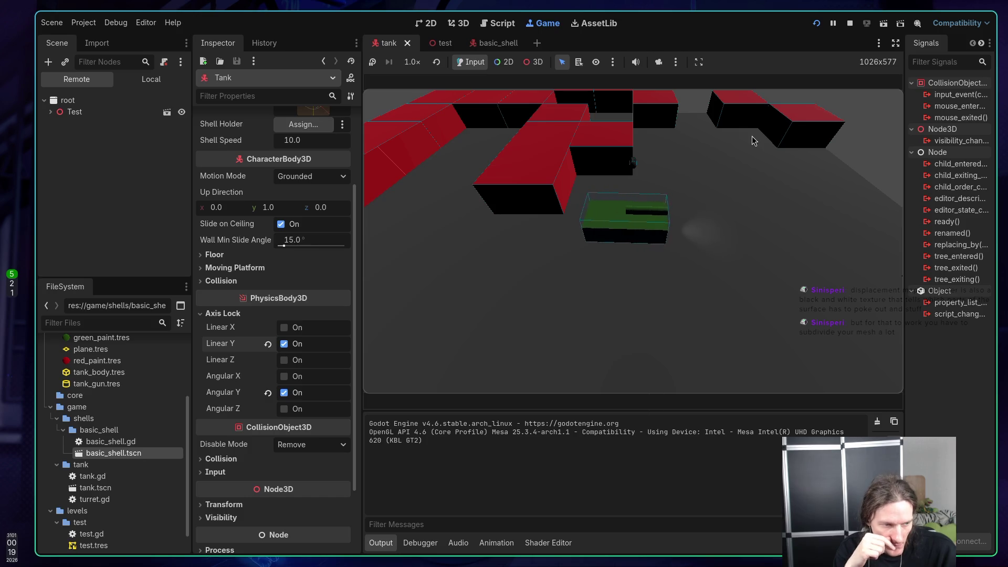
key(a)
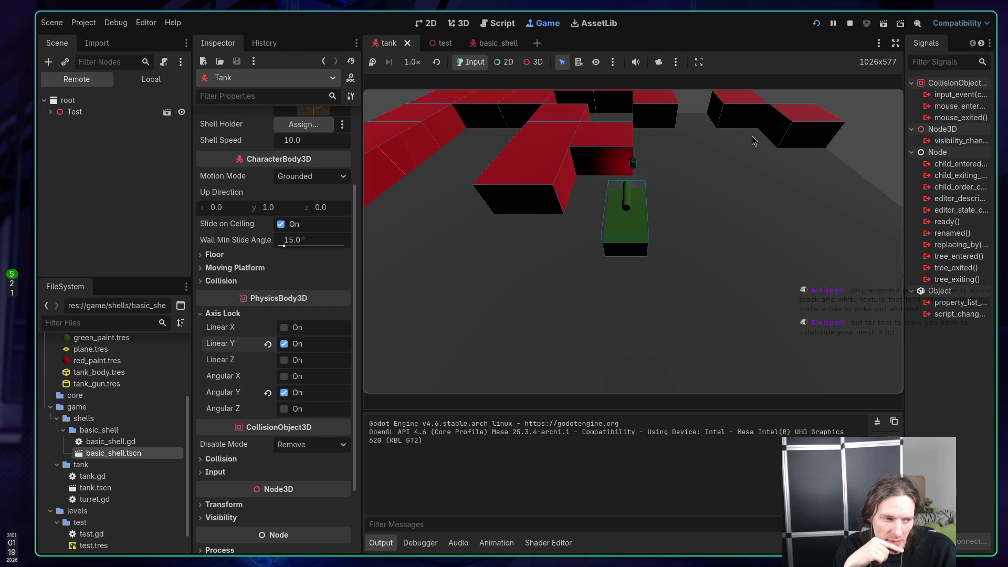
key(w)
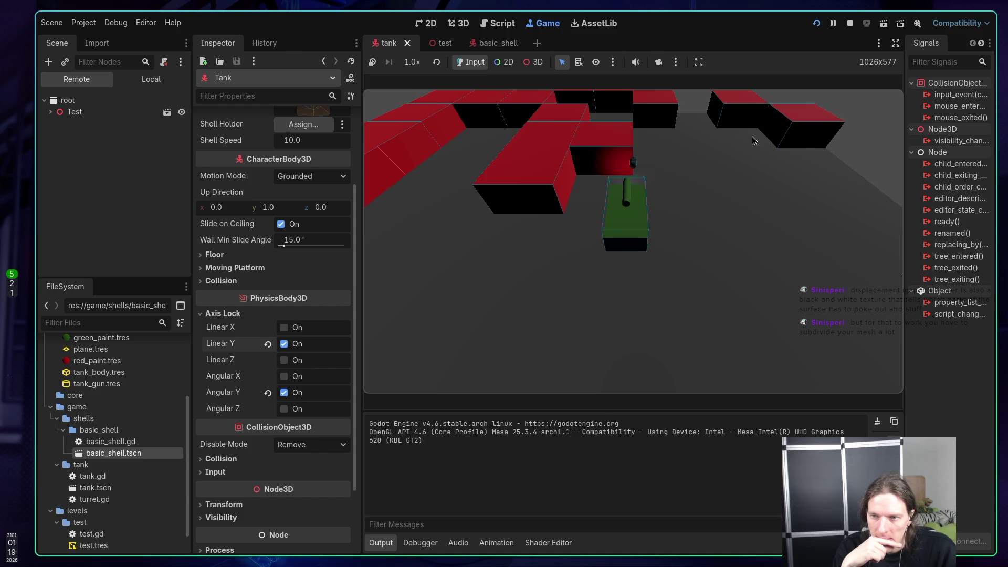
key(w)
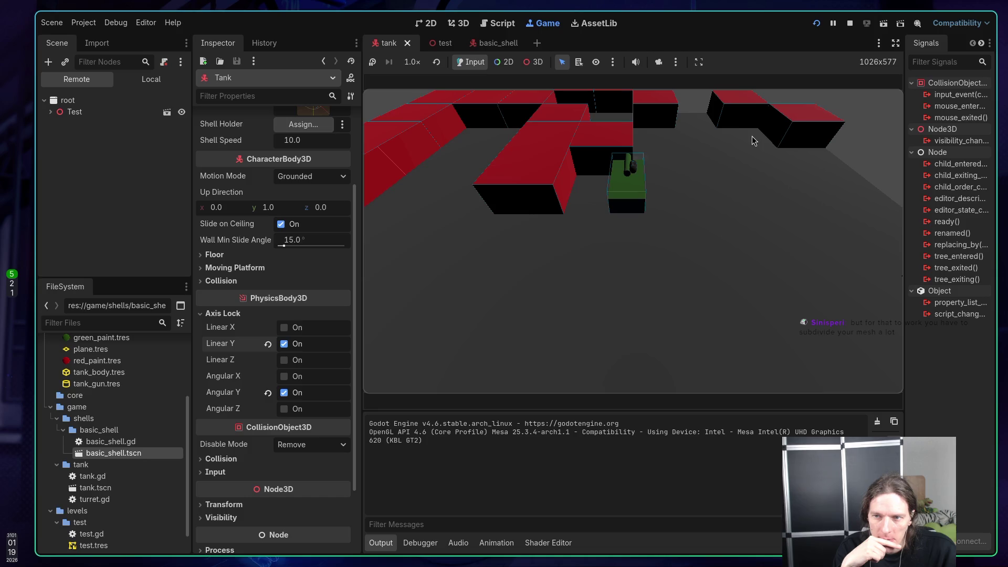
key(s)
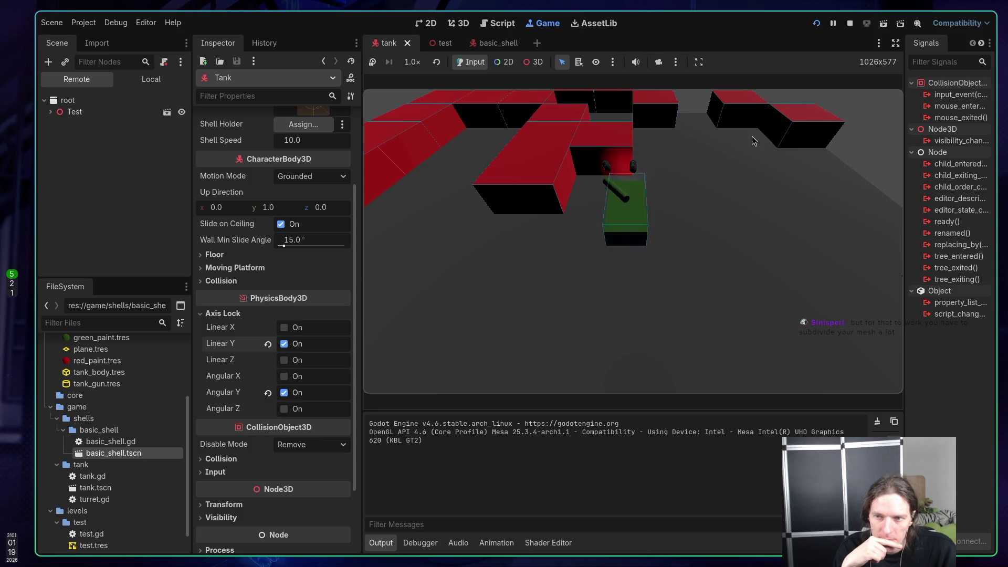
click(849, 23)
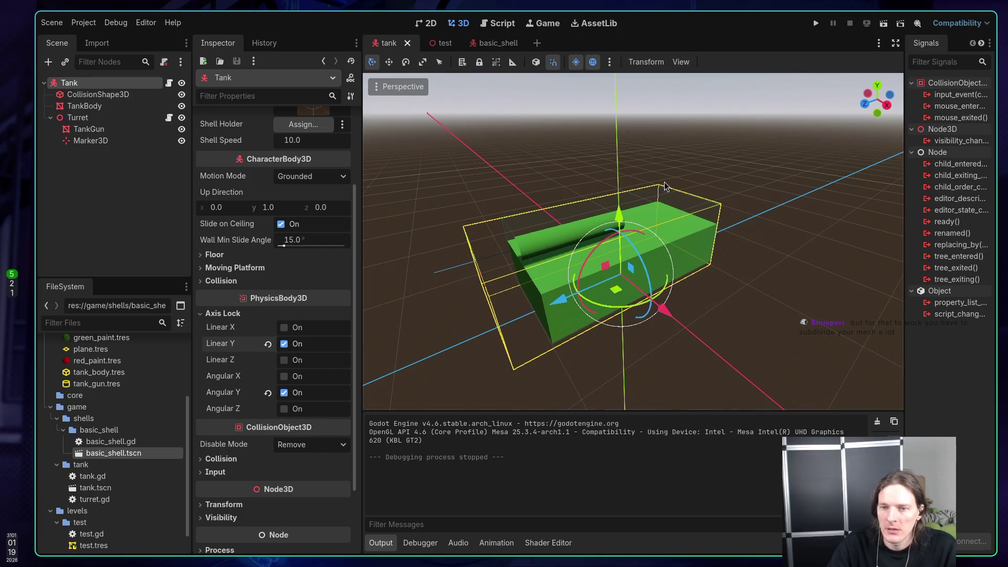
Step: In basic_shell, replace the Linear X/Z locks with Linear Y, save, and launch the game
click(491, 42)
click(268, 240)
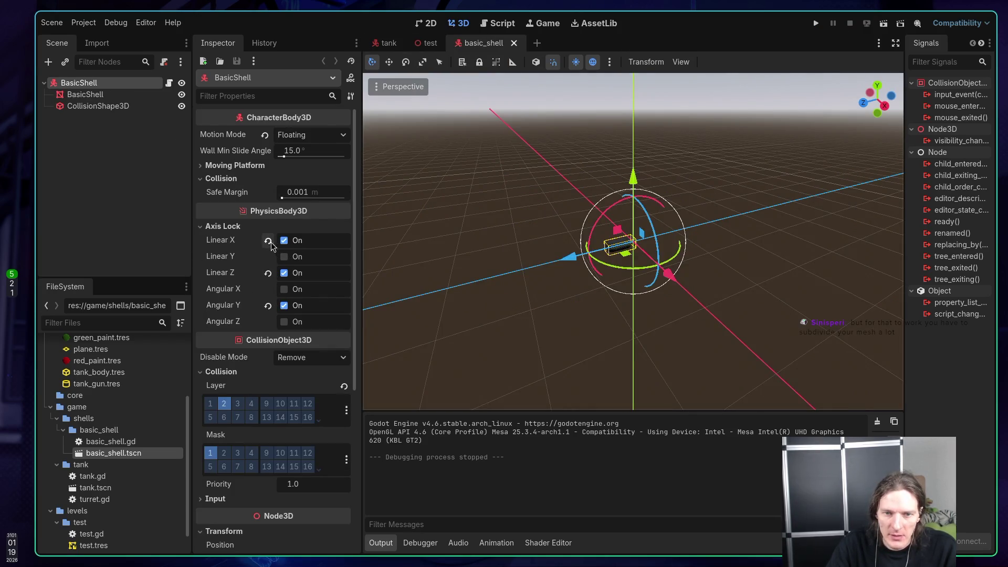
click(268, 272)
click(239, 257)
key(ctrl+s)
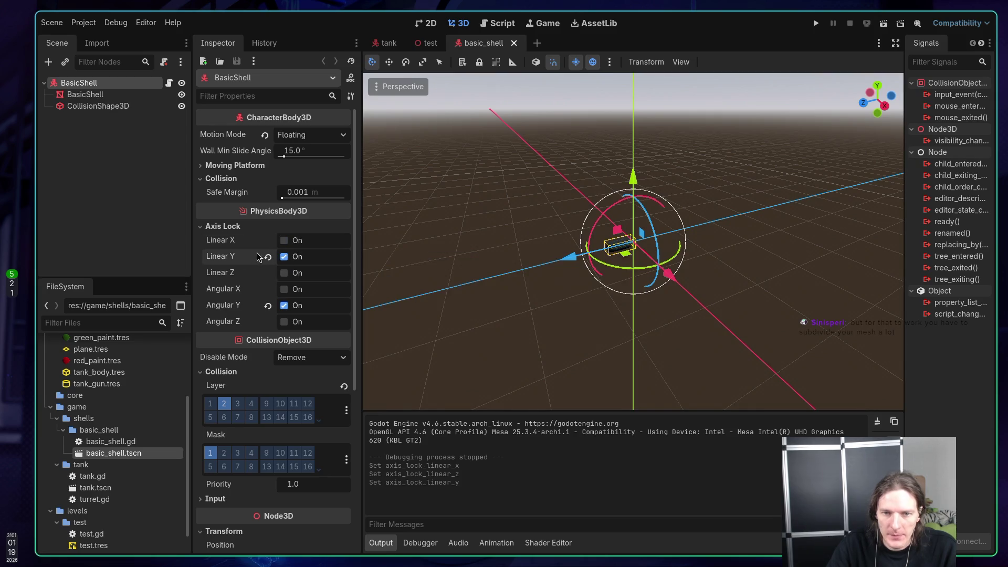
click(816, 24)
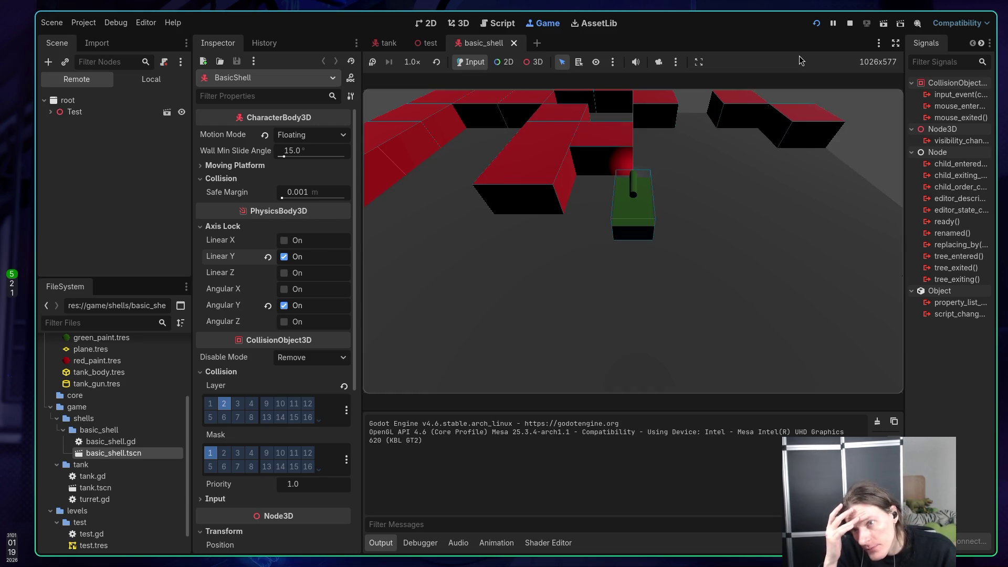
Step: Rotate the turret left and fire shells while driving the tank toward the camera
click(719, 161)
key(Left)
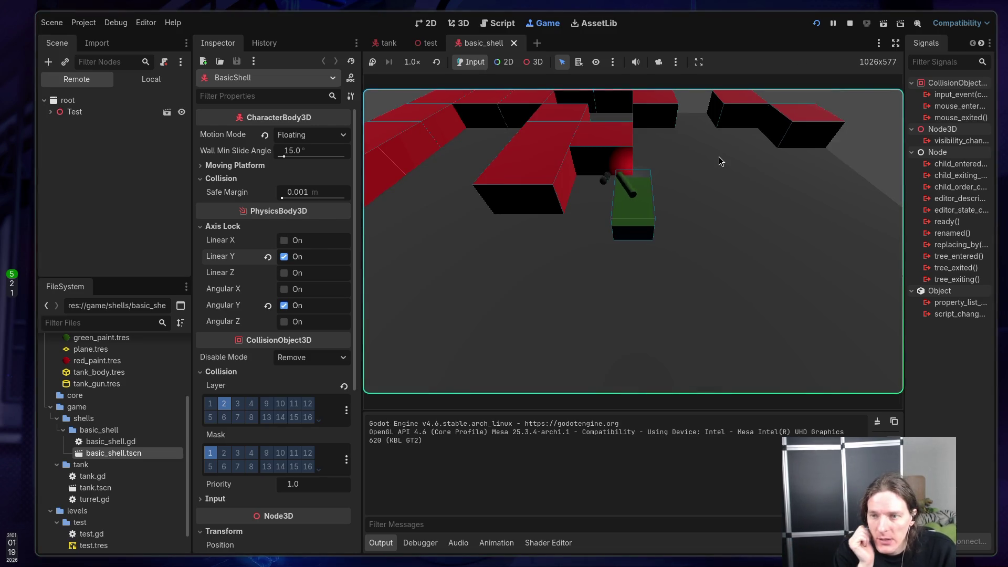
key(space)
key(Down)
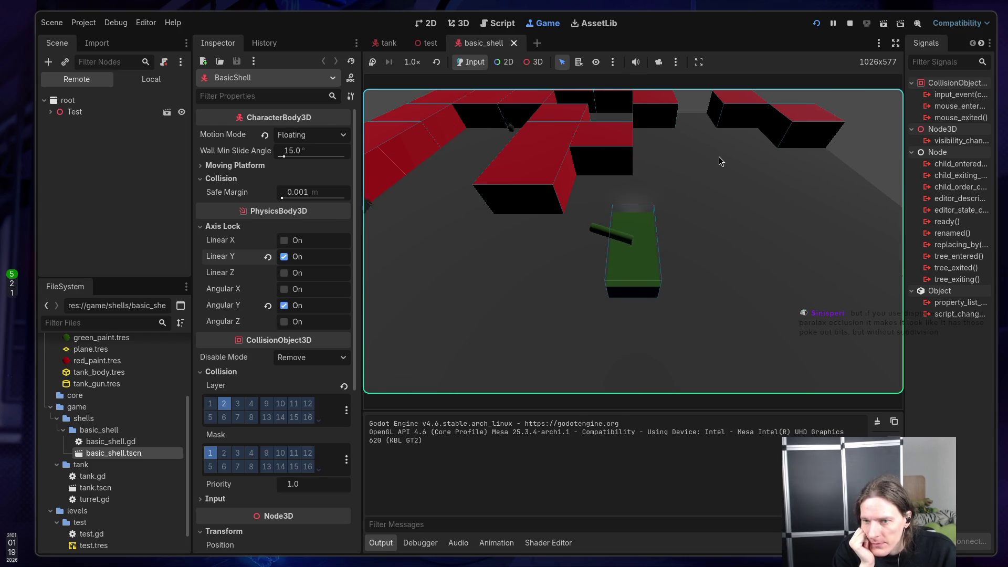
key(Left)
key(space)
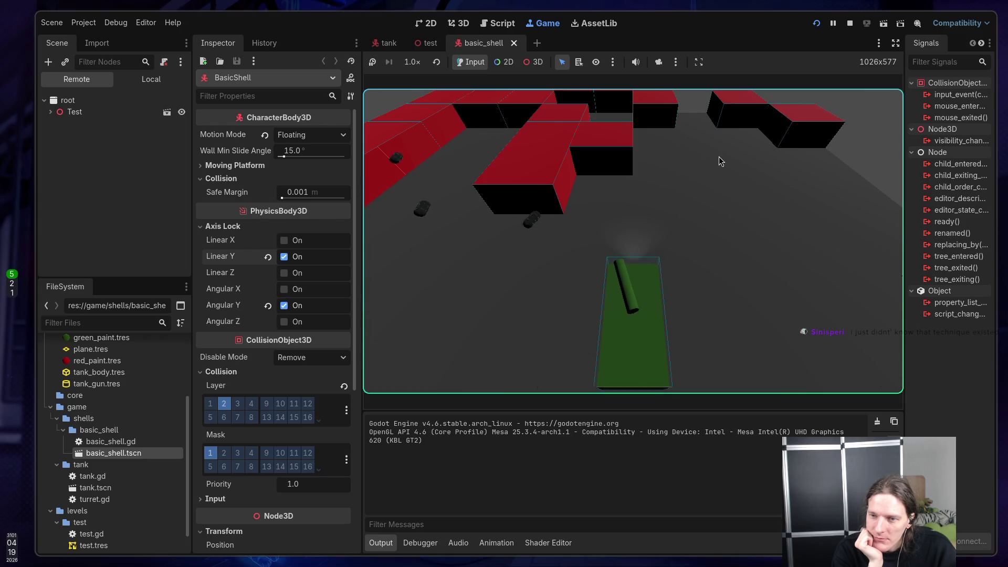
Step: Drive forward, turn the tank to face right, drive it rightward, then stop the game
key(w)
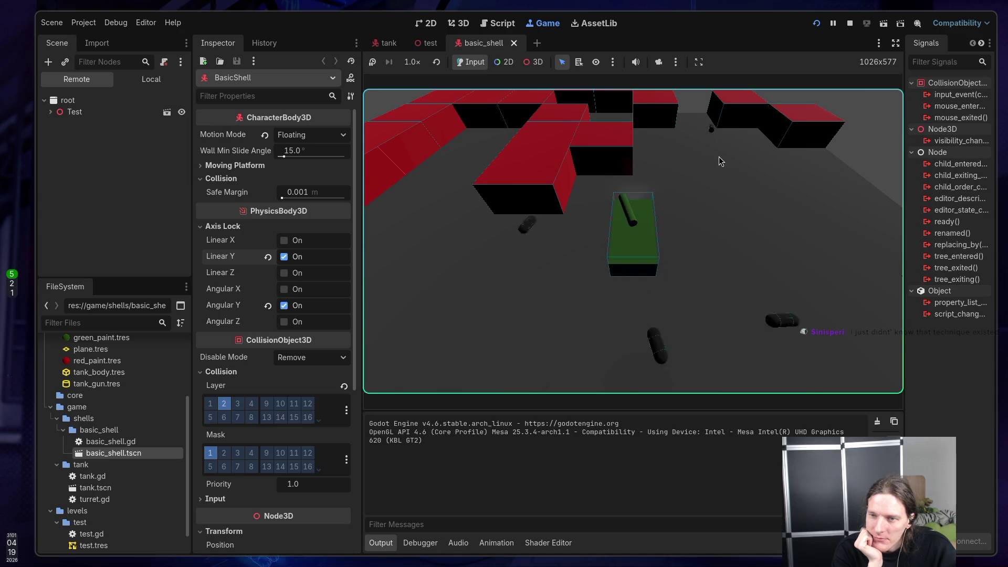
key(d)
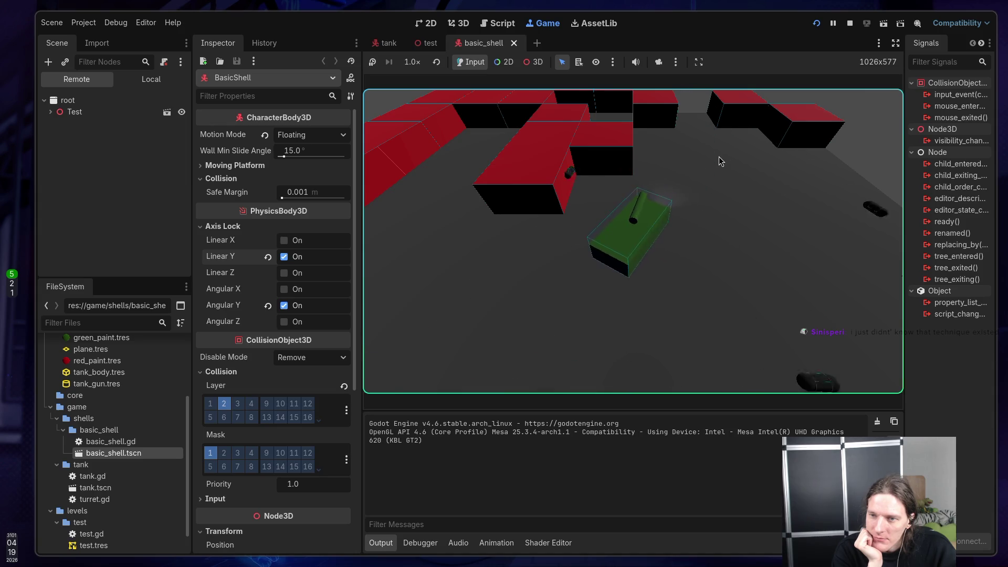
key(d)
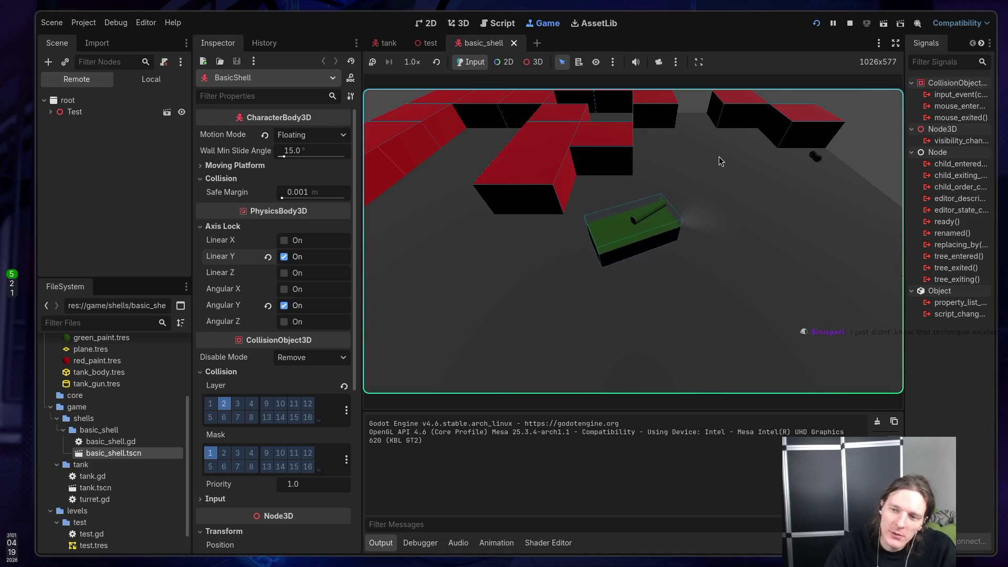
key(d)
key(w)
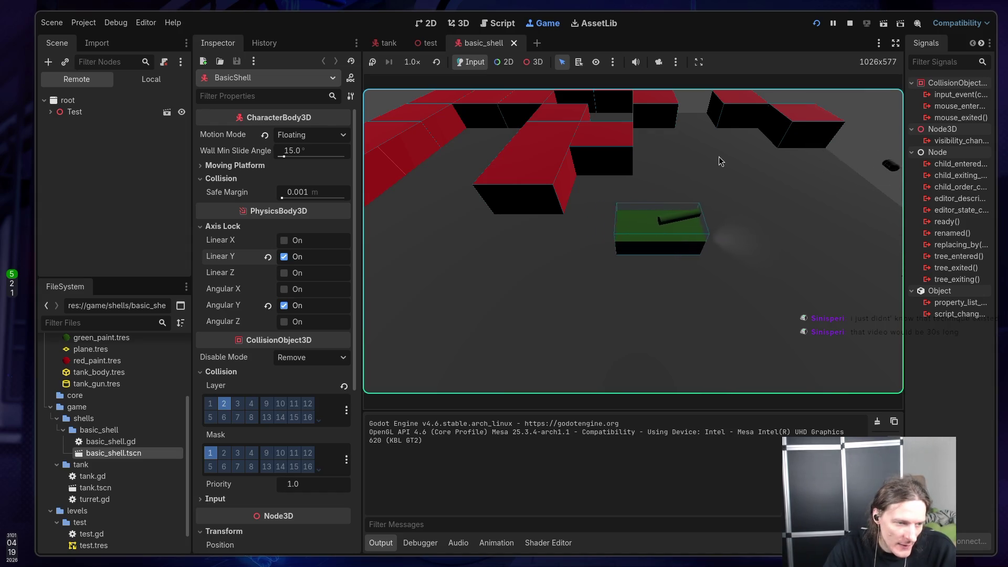
key(w)
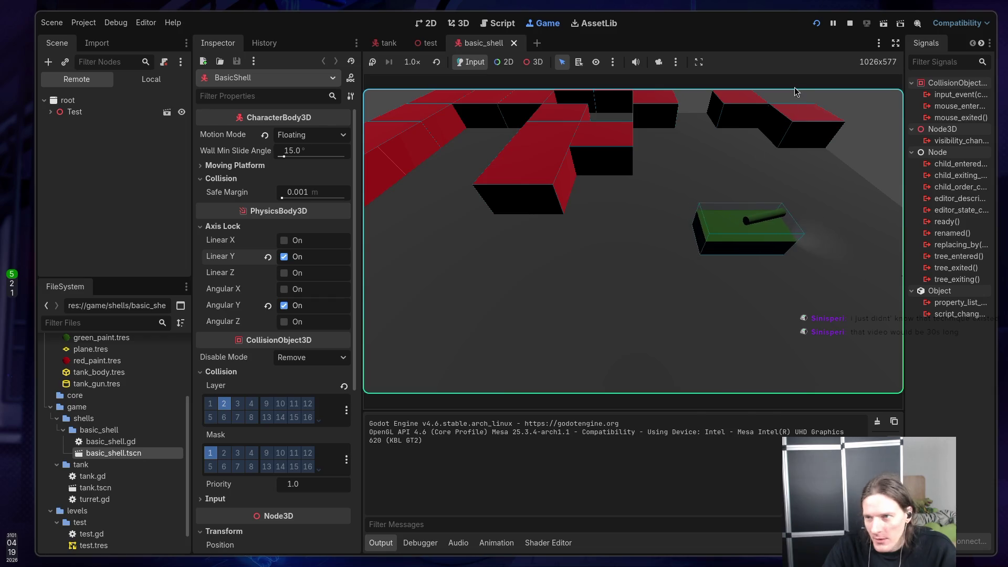
click(850, 23)
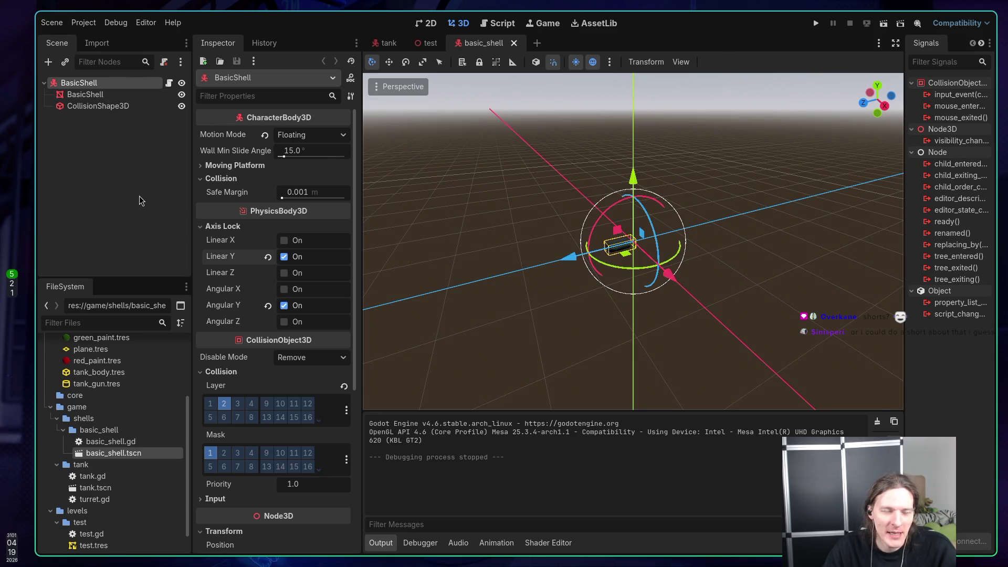
click(84, 23)
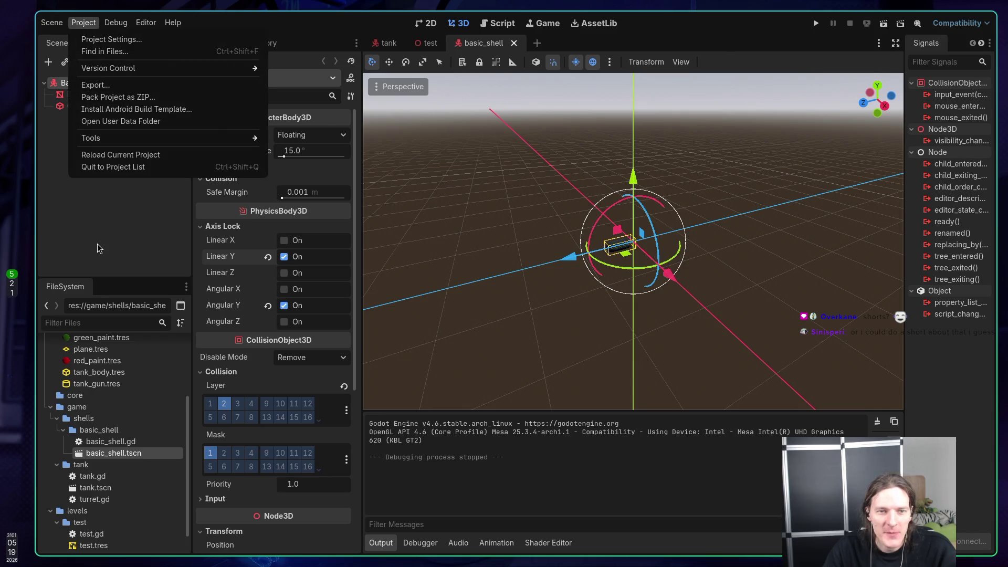
click(92, 187)
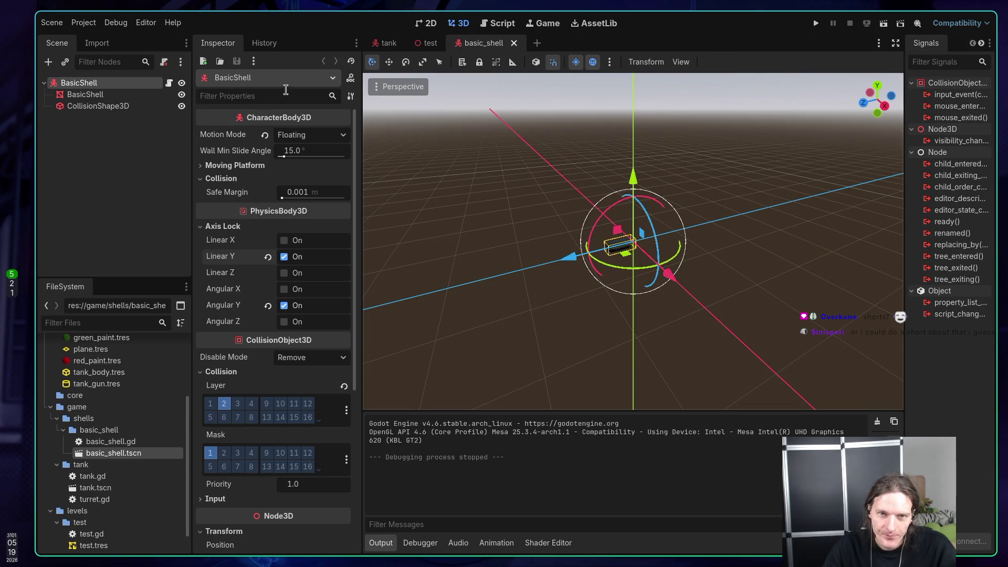
click(377, 44)
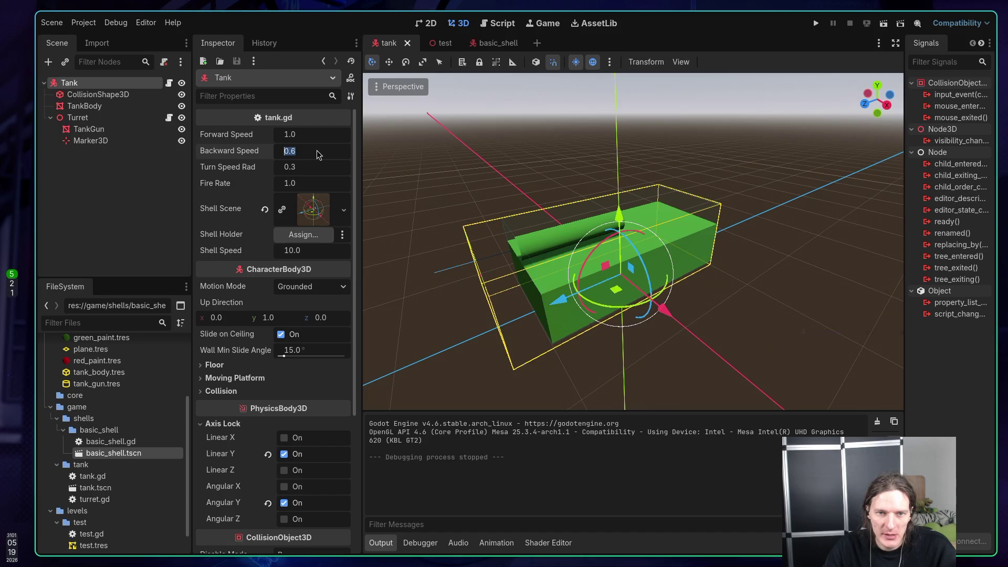
Step: Set the tank's Turn Speed Rad to 1
click(315, 170)
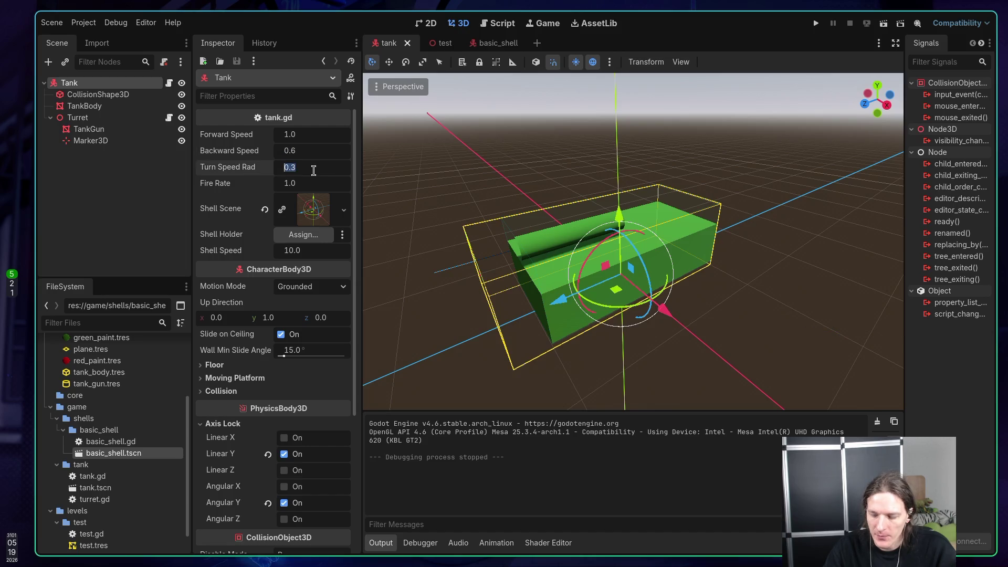
text(1)
key(Return)
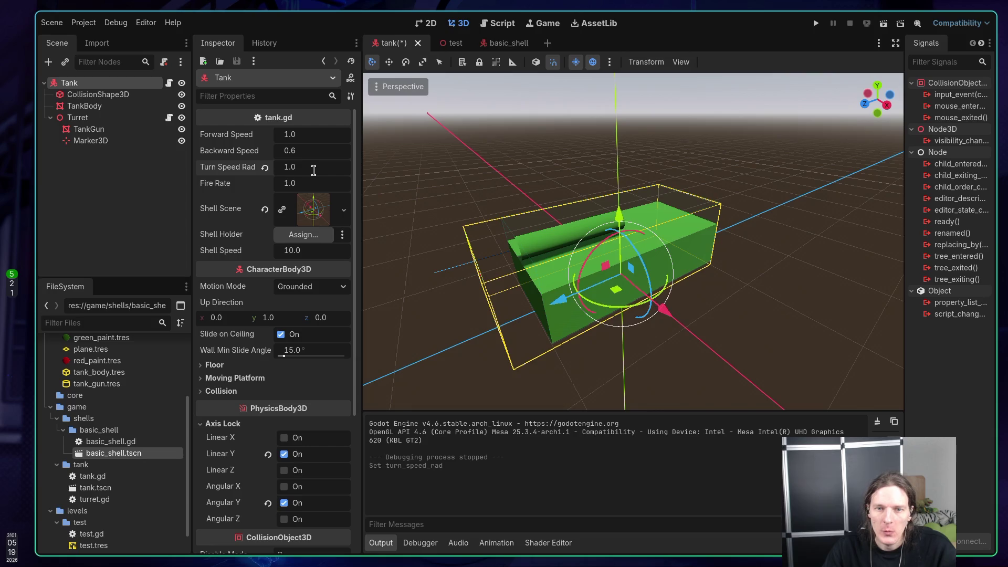
Step: Run the game, turn the tank both ways, drive it forward, then stop the game
click(816, 24)
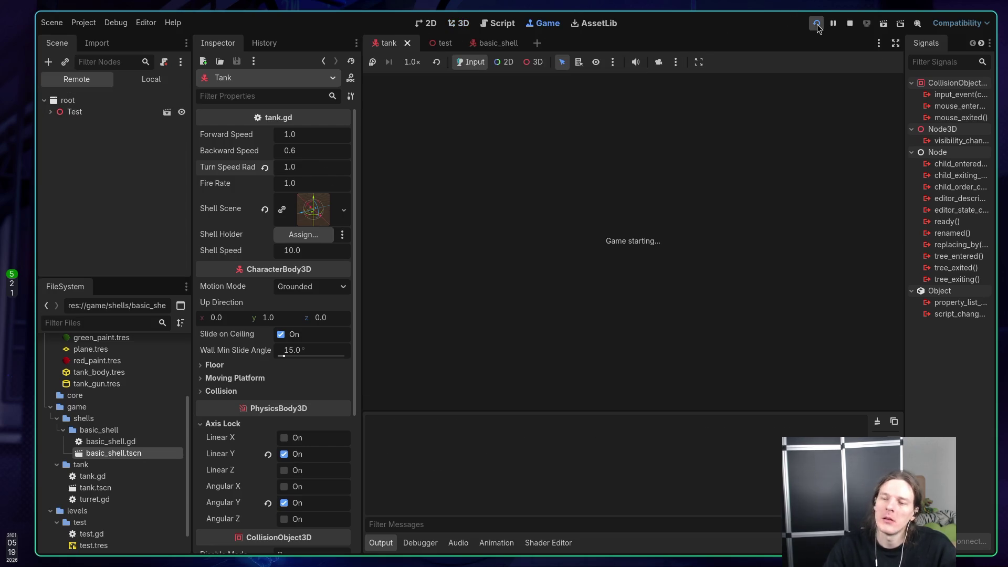
key(d)
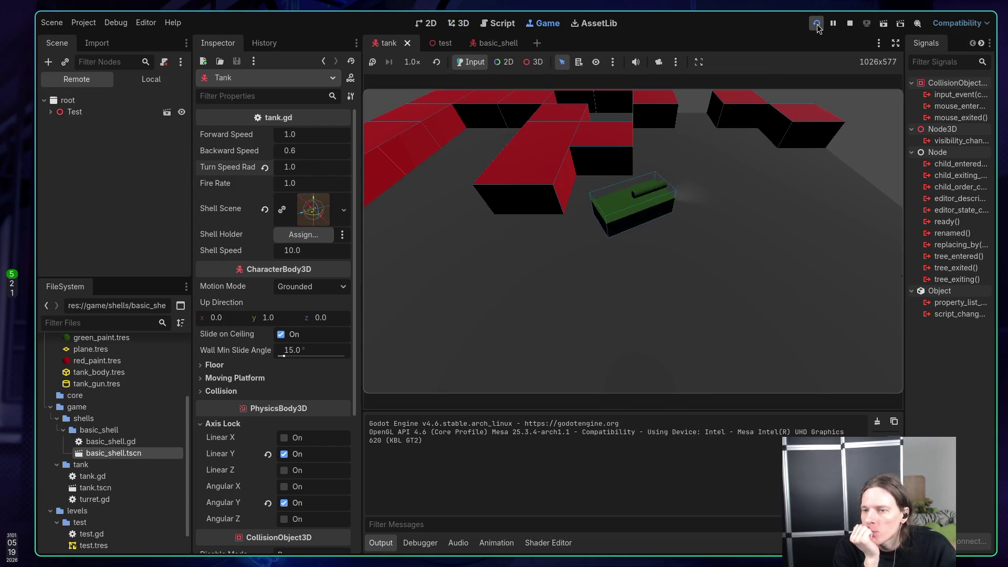
key(a)
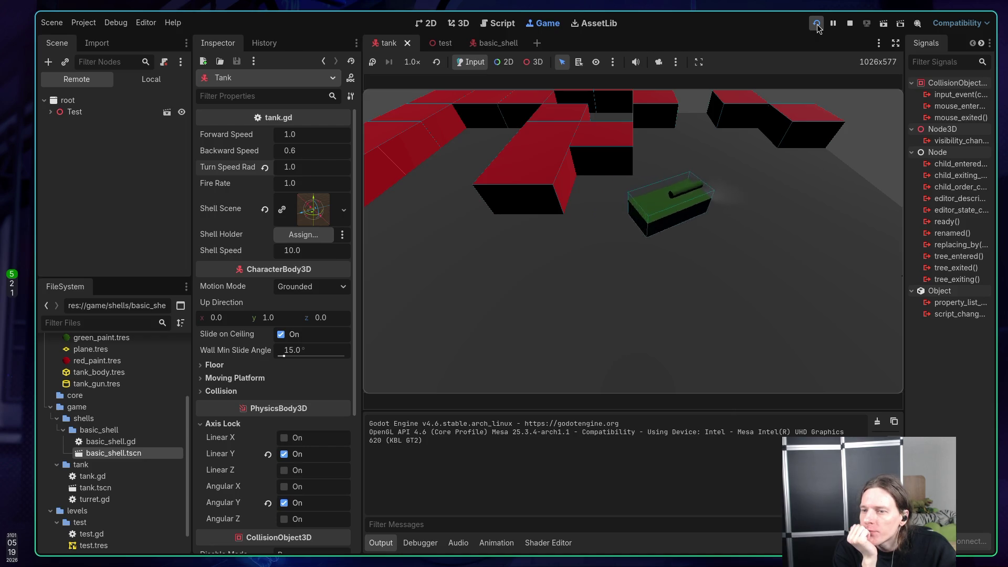
key(w)
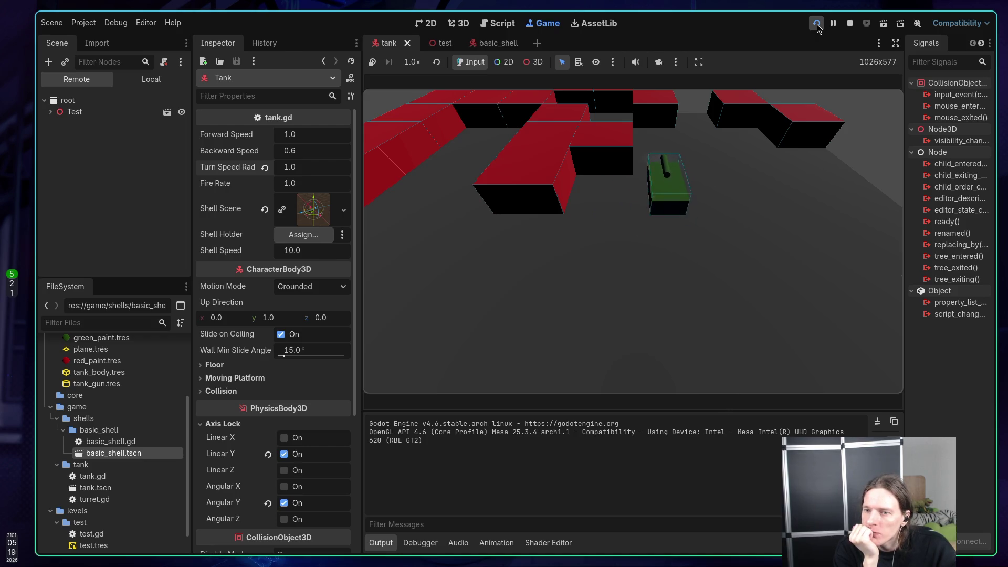
click(849, 23)
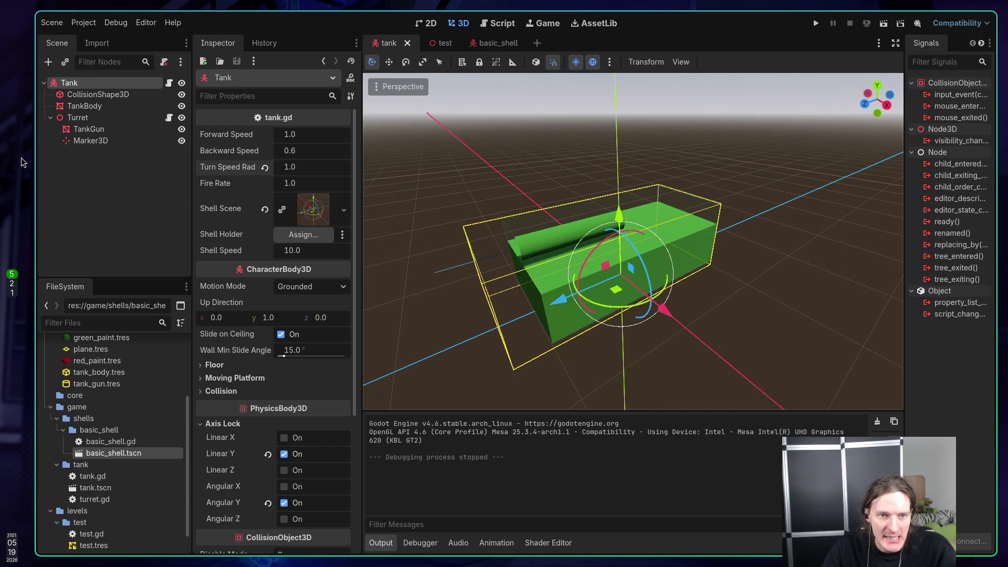
Step: Deselect the tank, switch to the test level scene and select its Camera3D
click(87, 173)
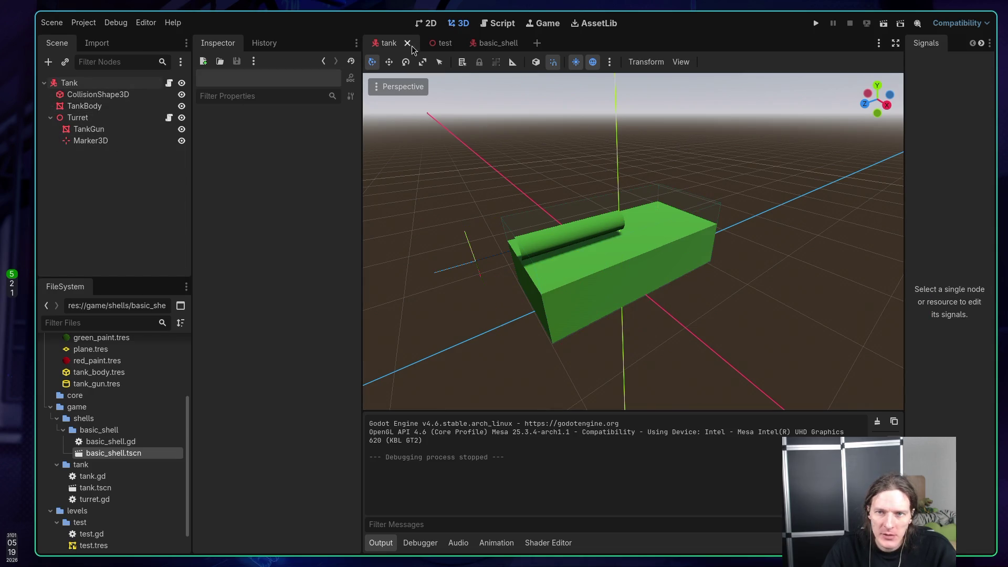
click(435, 42)
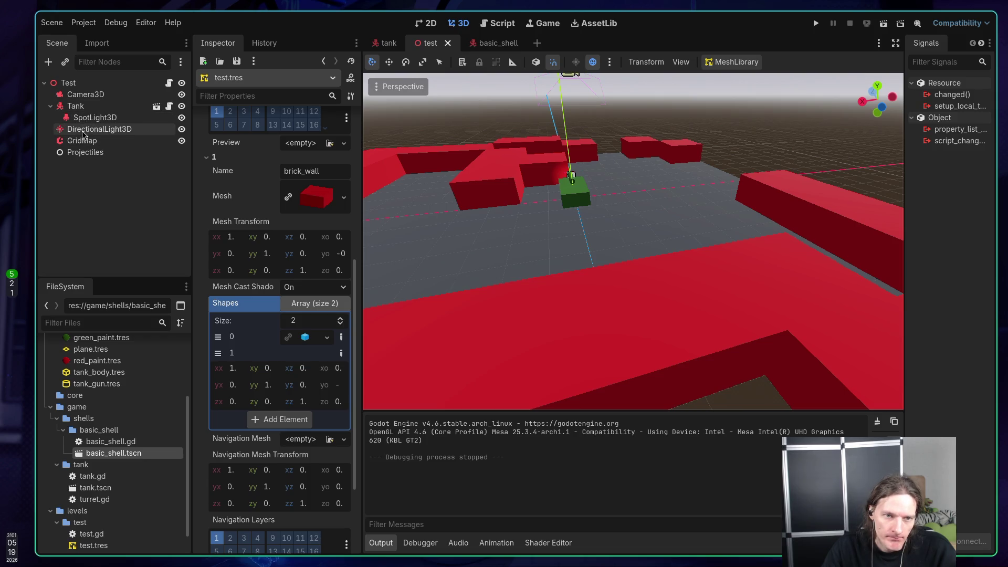
click(85, 95)
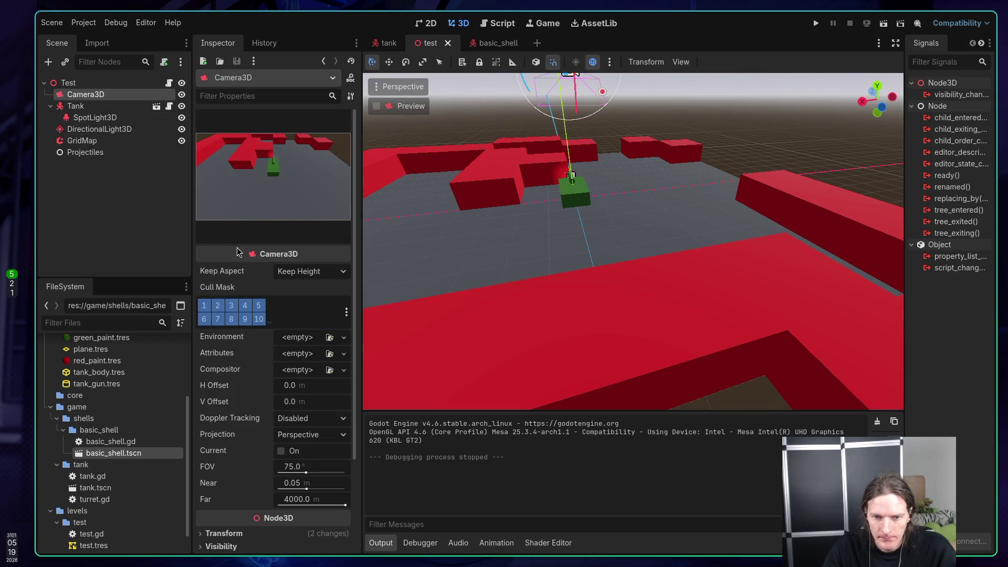
Step: Rotate the level camera, raise it 2 units and place it above the tank
scroll(222, 367, down, 2)
scroll(222, 366, down, 2)
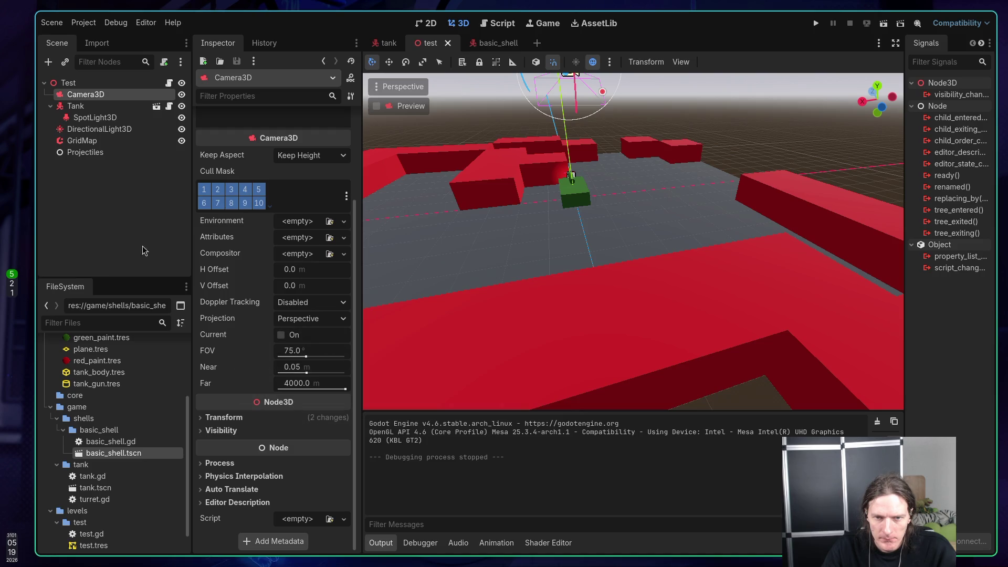
scroll(225, 276, up, 4)
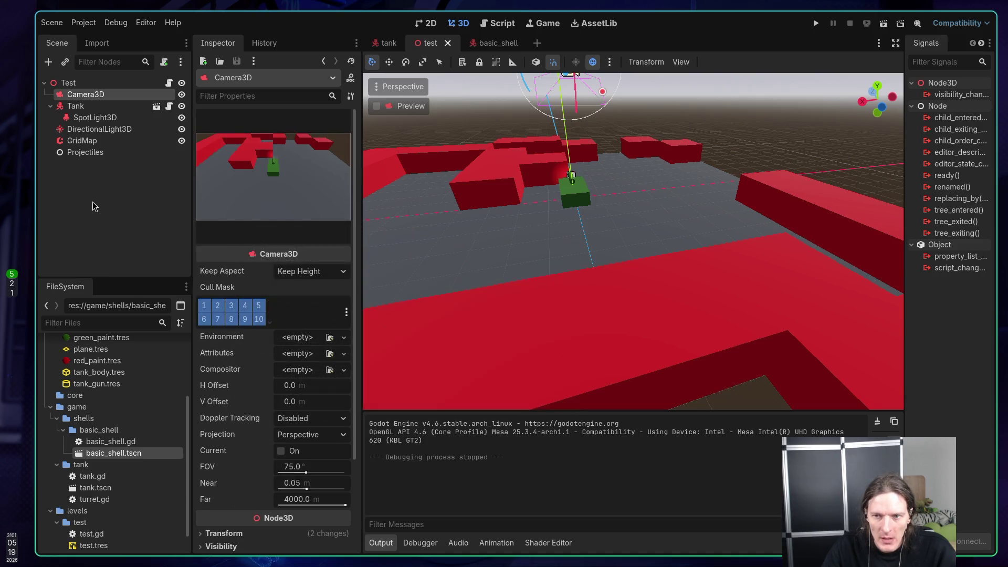
scroll(517, 179, up, 3)
scroll(517, 179, down, 5)
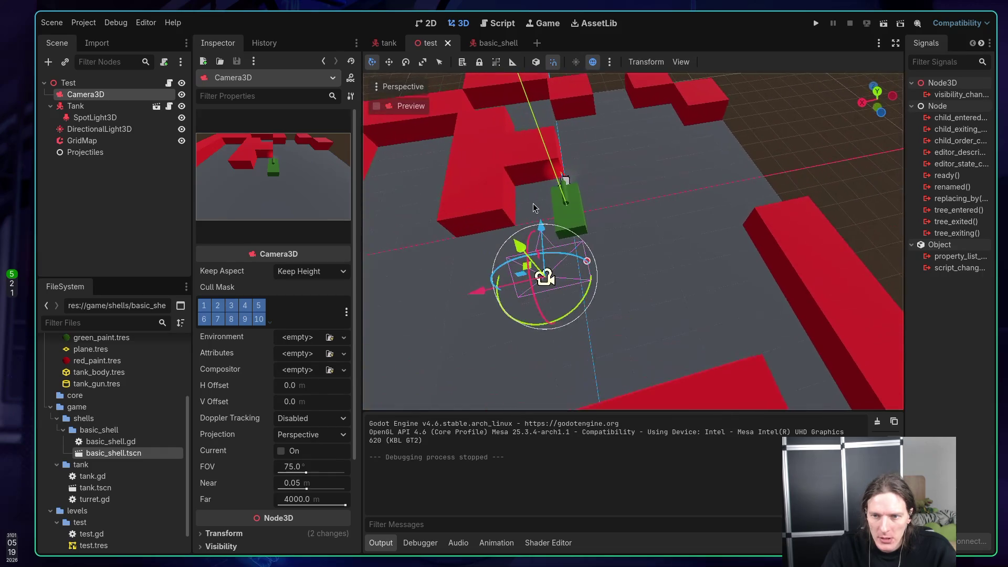
mouse_move(589, 211)
mouse_down()
mouse_move(485, 126)
mouse_move(487, 115)
mouse_move(499, 113)
mouse_move(513, 132)
mouse_up()
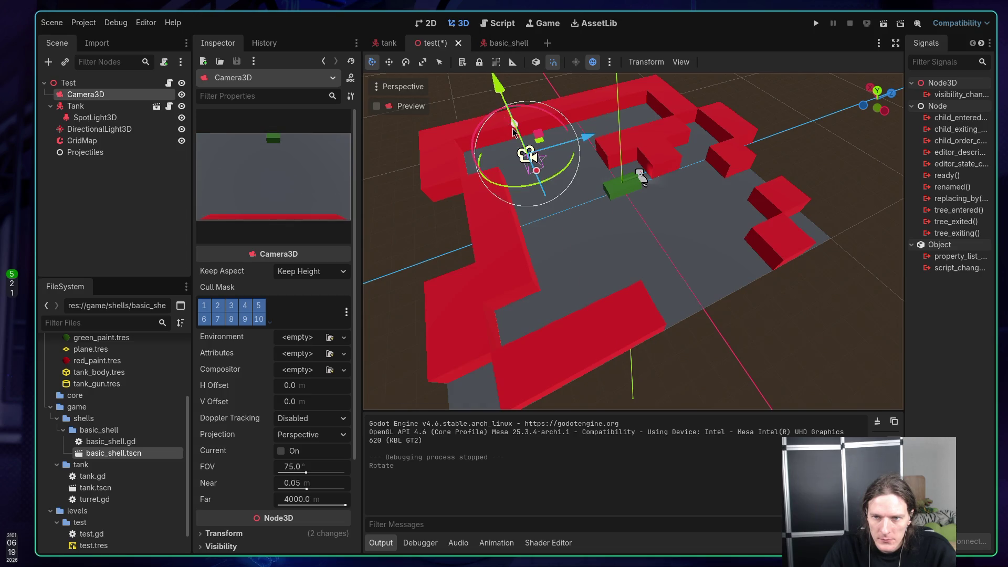
drag(496, 78, 472, 37)
mouse_move(528, 177)
mouse_down()
mouse_move(547, 147)
mouse_move(754, 182)
mouse_move(722, 141)
mouse_move(561, 202)
mouse_up()
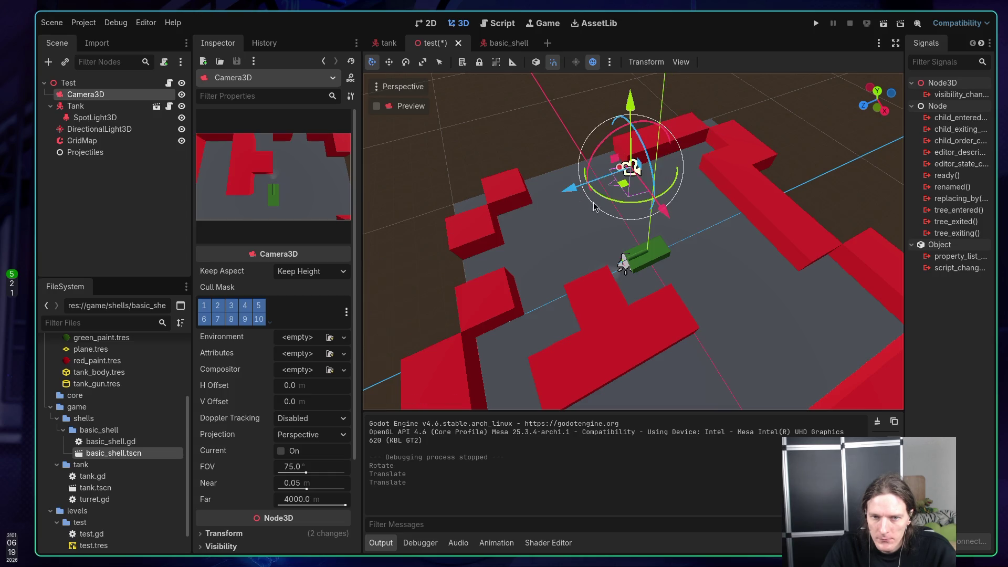
Step: Save the test scene with Ctrl+S, then open the Create New Node dialog
key(ctrl+s)
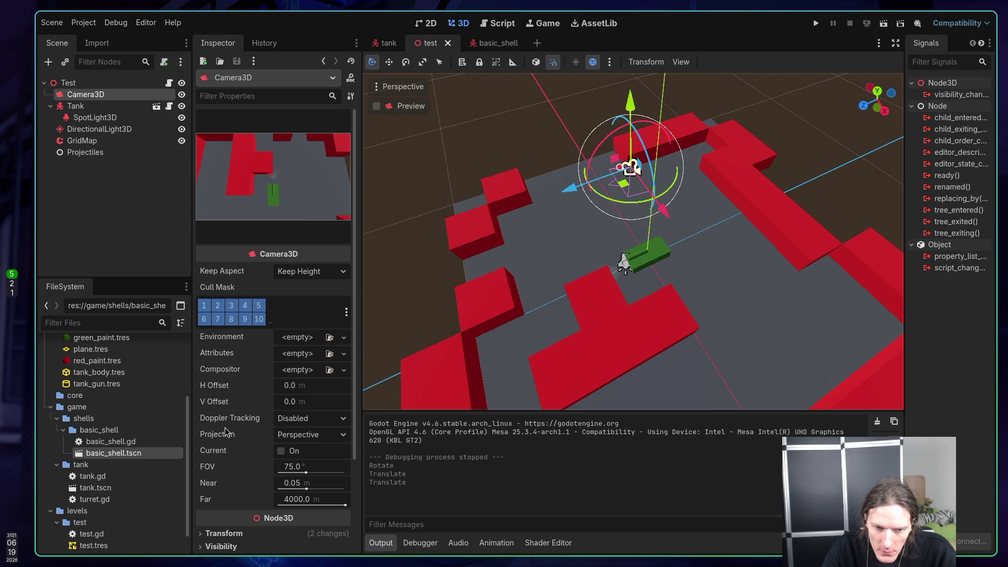
mouse_move(228, 424)
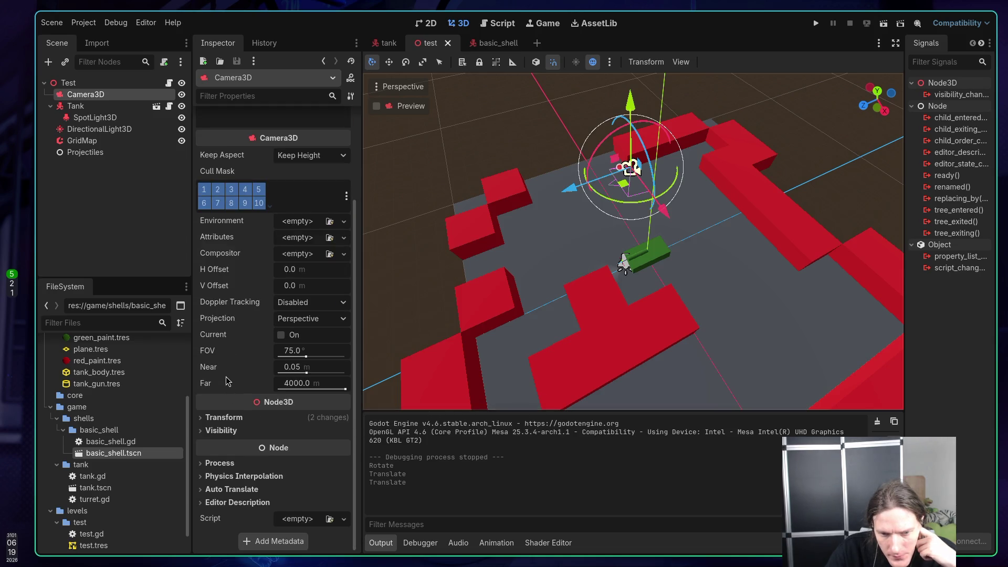
click(48, 62)
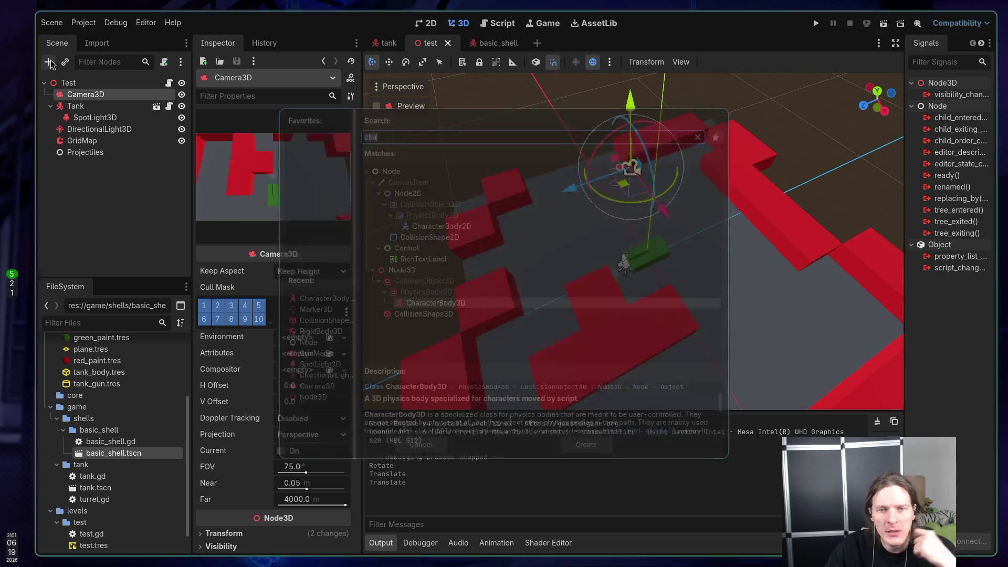
Step: Search the node types for 'remo' and add a RemoteTransform3D under Camera3D
key(BackSpace)
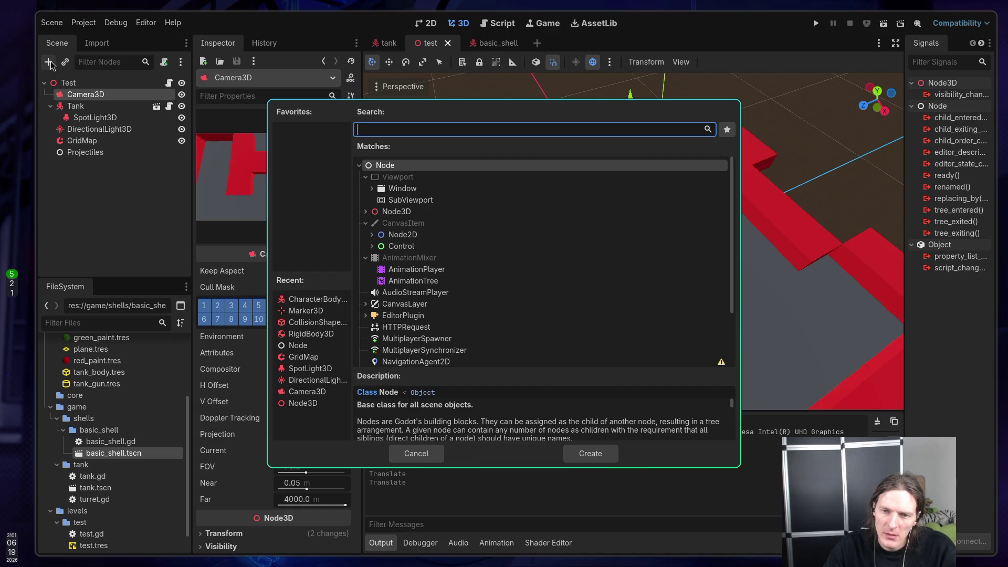
text(link)
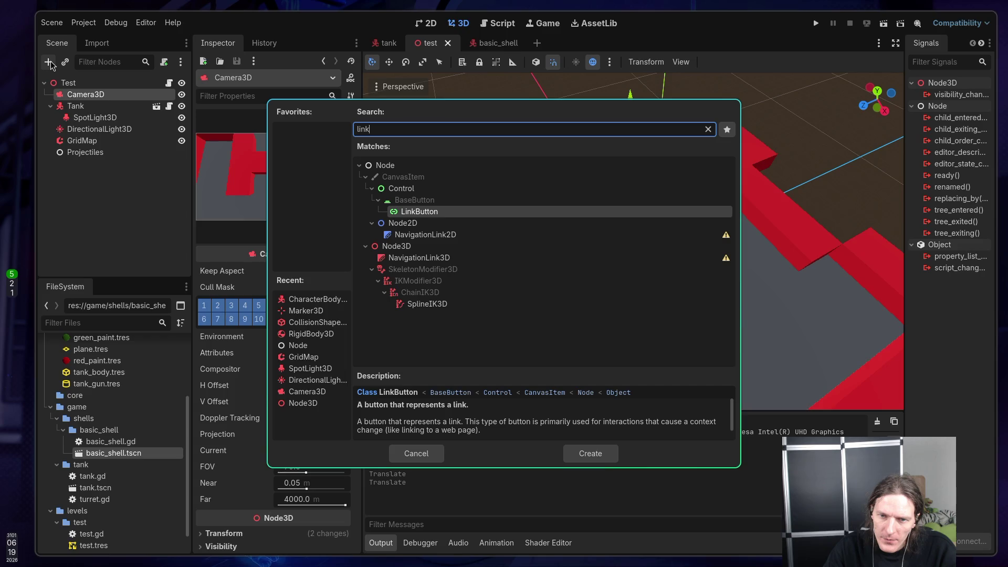
key(BackSpace)
key(BackSpace)
key(BackSpace)
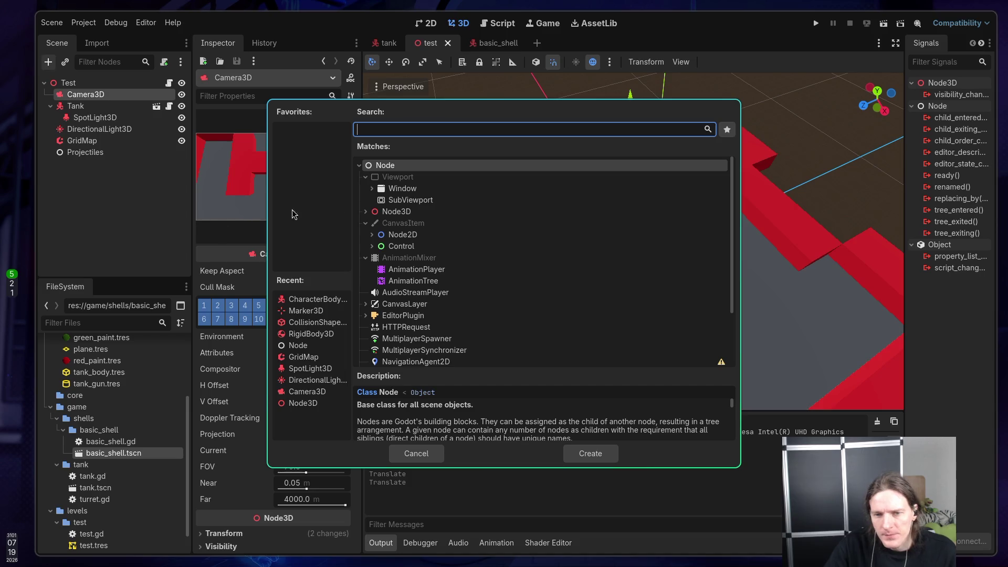
click(367, 213)
click(366, 212)
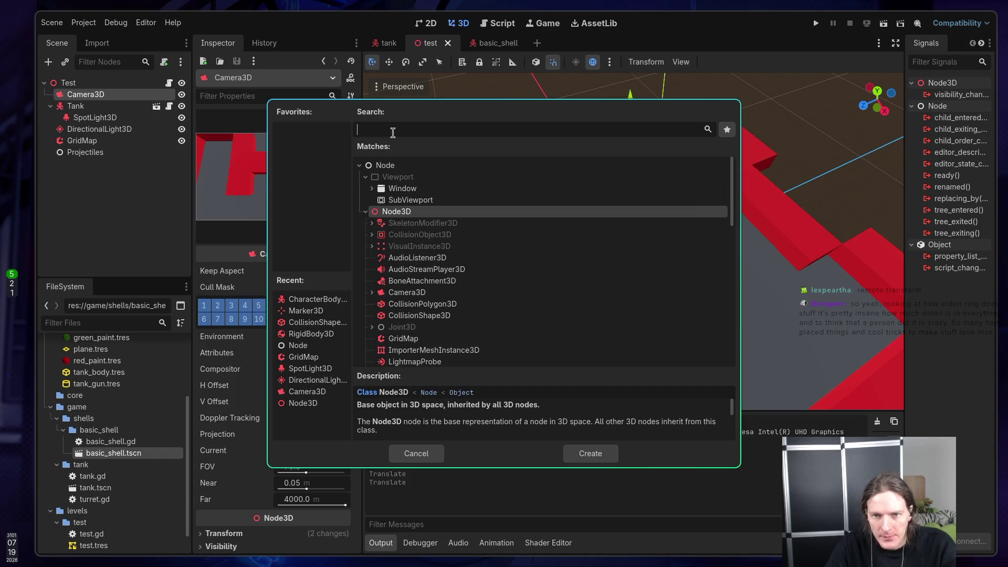
text(remo)
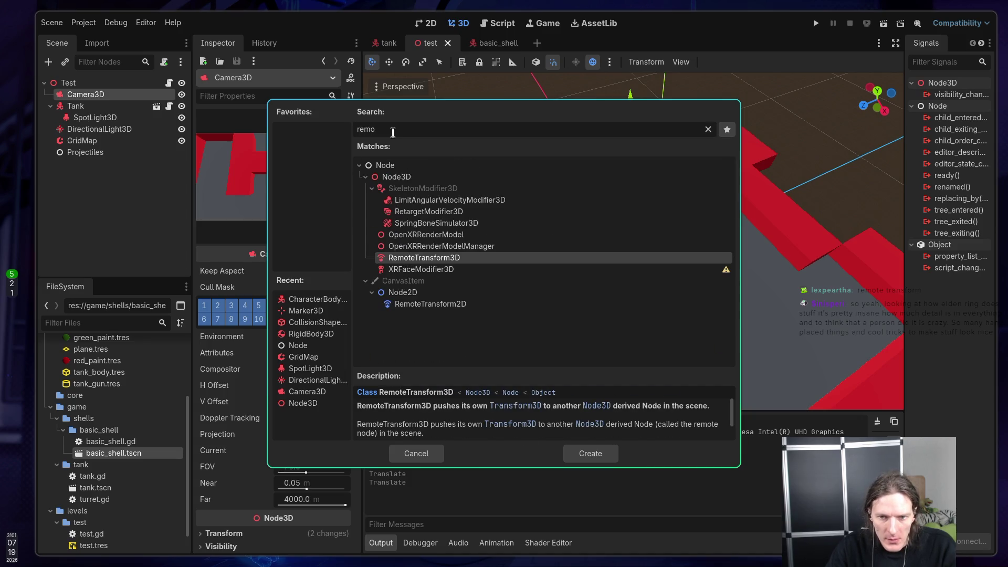
double_click(415, 258)
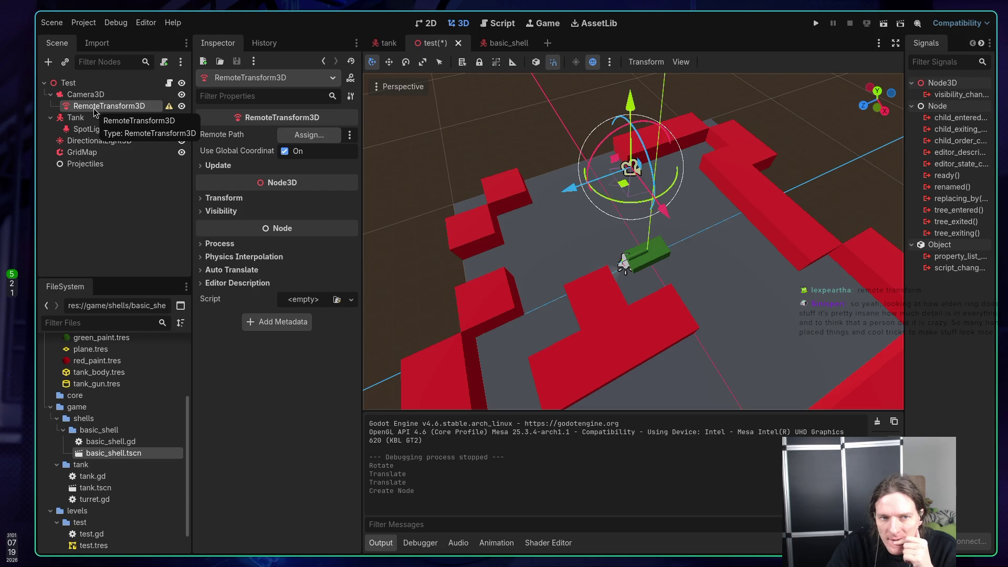
Step: Move RemoteTransform3D to the root, then undo back through the camera's last moves
mouse_move(94, 111)
mouse_down()
mouse_move(86, 92)
mouse_move(101, 113)
mouse_move(97, 100)
mouse_move(309, 135)
mouse_up()
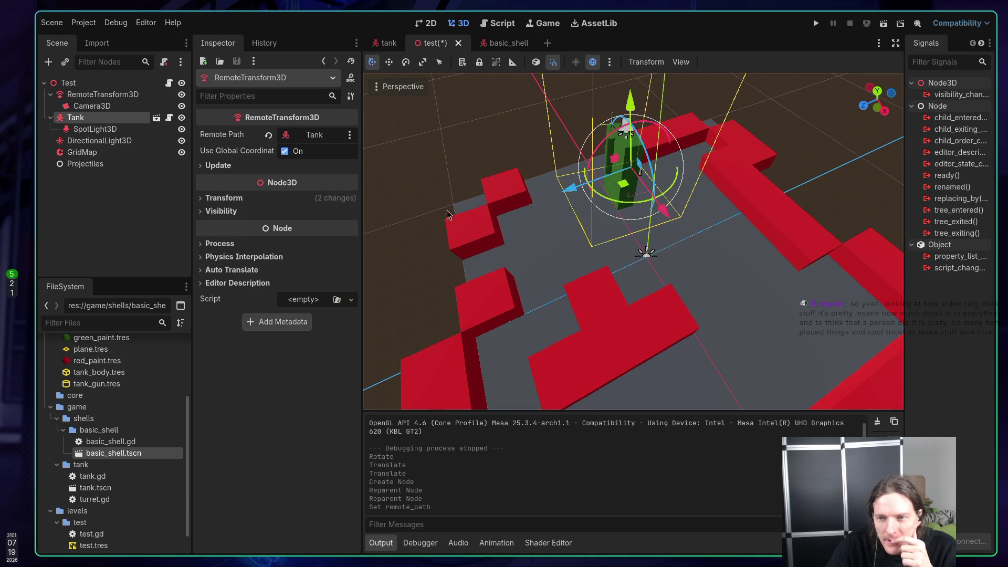
mouse_move(446, 213)
mouse_down()
mouse_move(512, 147)
mouse_move(373, 251)
mouse_move(540, 201)
mouse_move(481, 191)
mouse_move(462, 220)
mouse_move(469, 234)
mouse_move(527, 191)
mouse_move(604, 173)
mouse_move(760, 162)
mouse_move(617, 168)
mouse_up()
scroll(461, 221, down, 3)
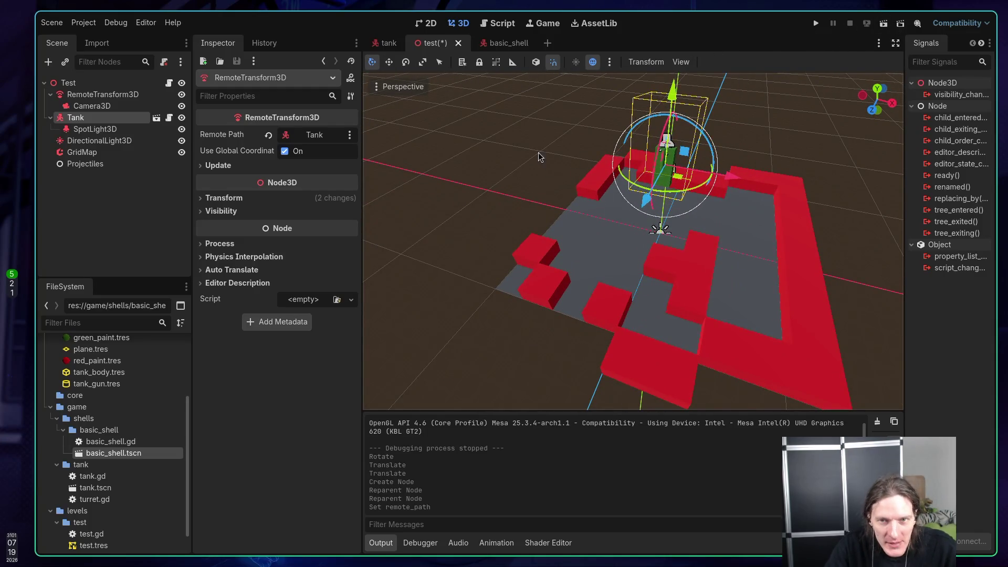
key(ctrl+z)
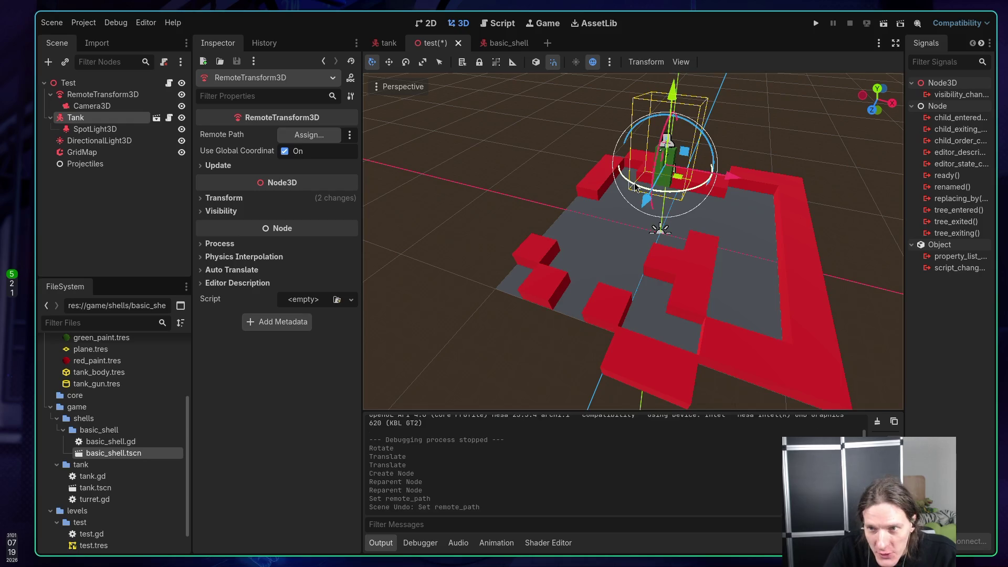
key(ctrl+z)
key(ctrl+z)
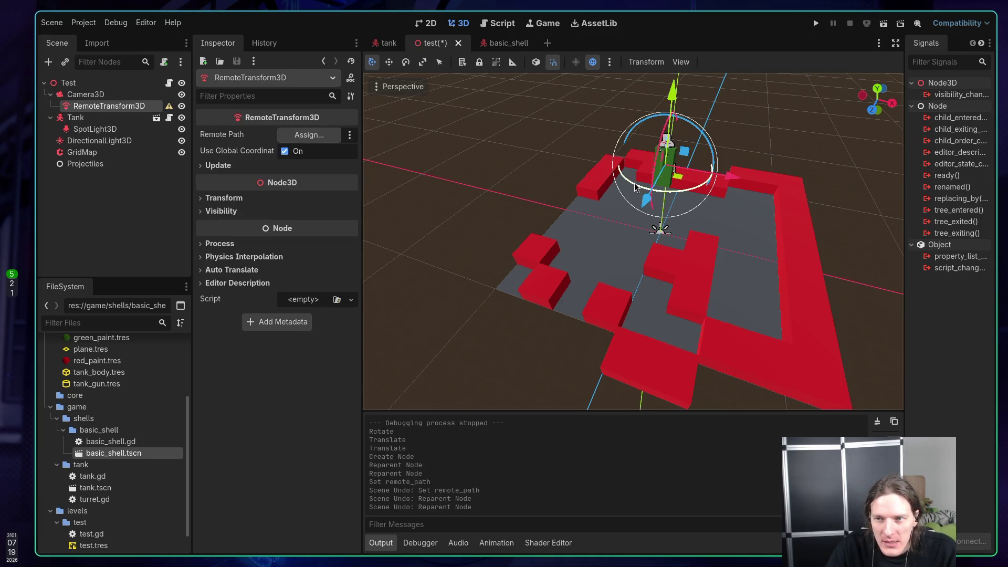
scroll(701, 224, up, 5)
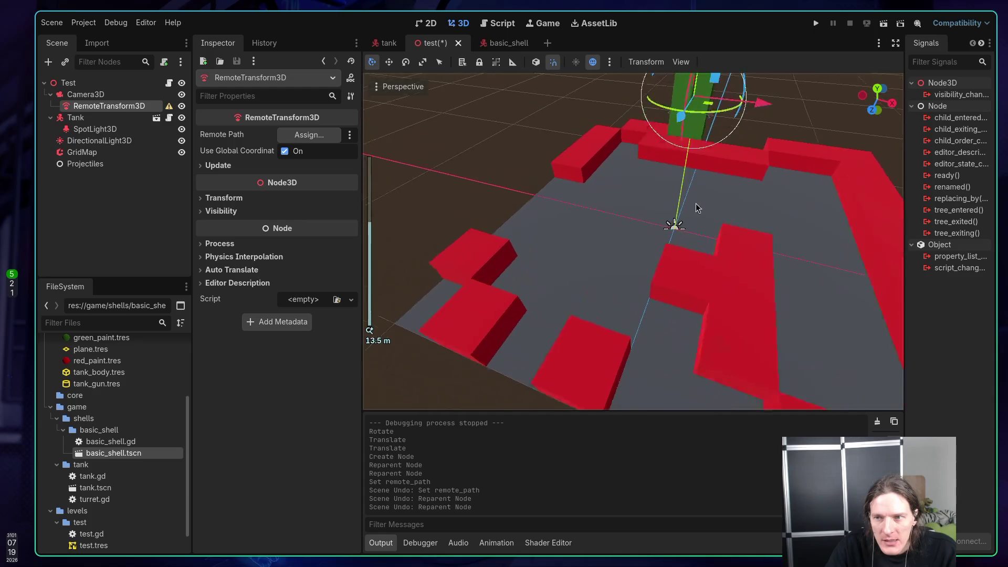
key(ctrl+z)
scroll(632, 231, down, 4)
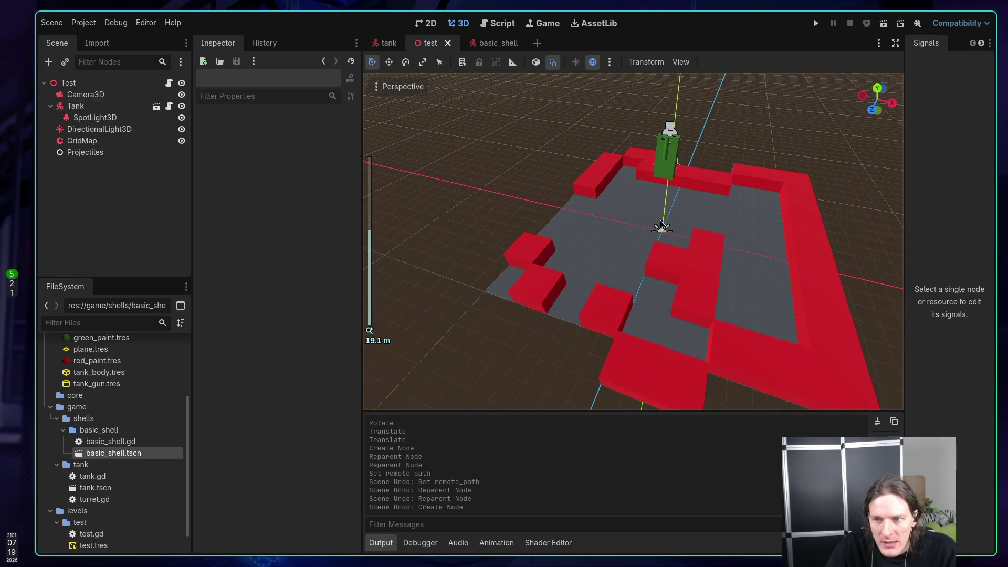
key(ctrl+z)
key(ctrl+z)
key(ctrl+z)
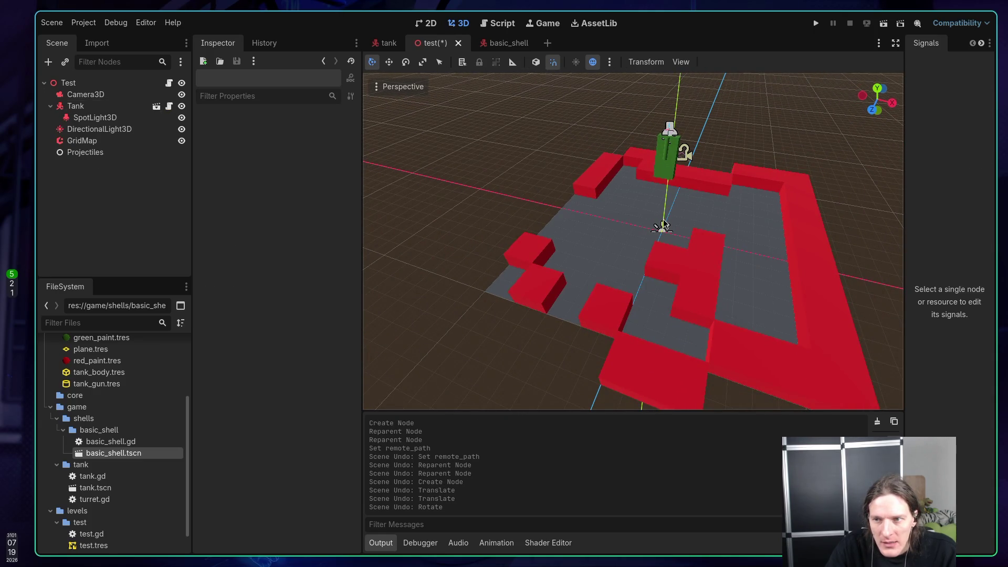
Step: Redo the camera moves, RemoteTransform3D node, camera reparenting and remote path
key(ctrl+shift+z)
key(ctrl+shift+z)
key(ctrl+shift+z)
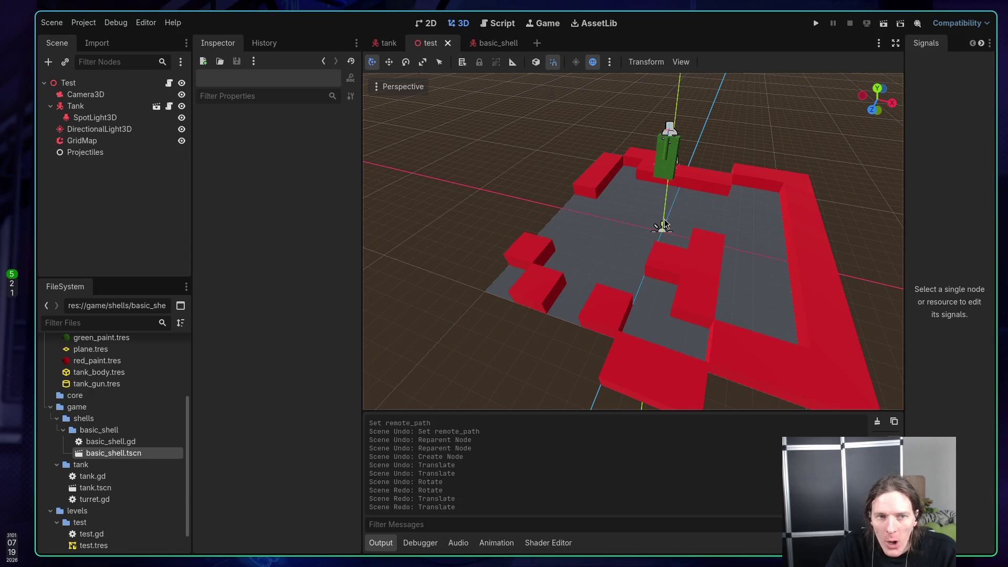
scroll(641, 215, down, 8)
scroll(673, 213, up, 15)
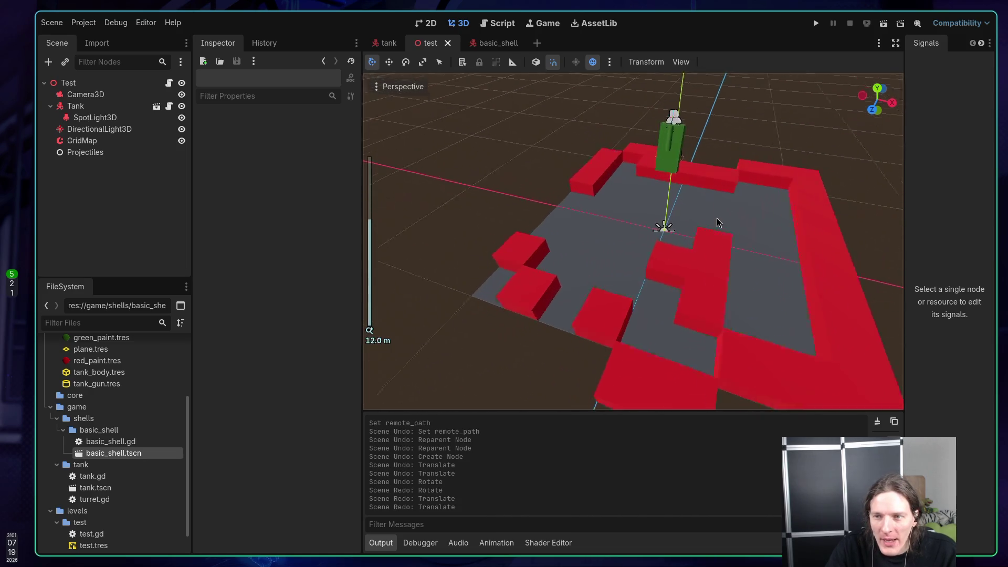
key(ctrl+shift+z)
key(ctrl+shift+z)
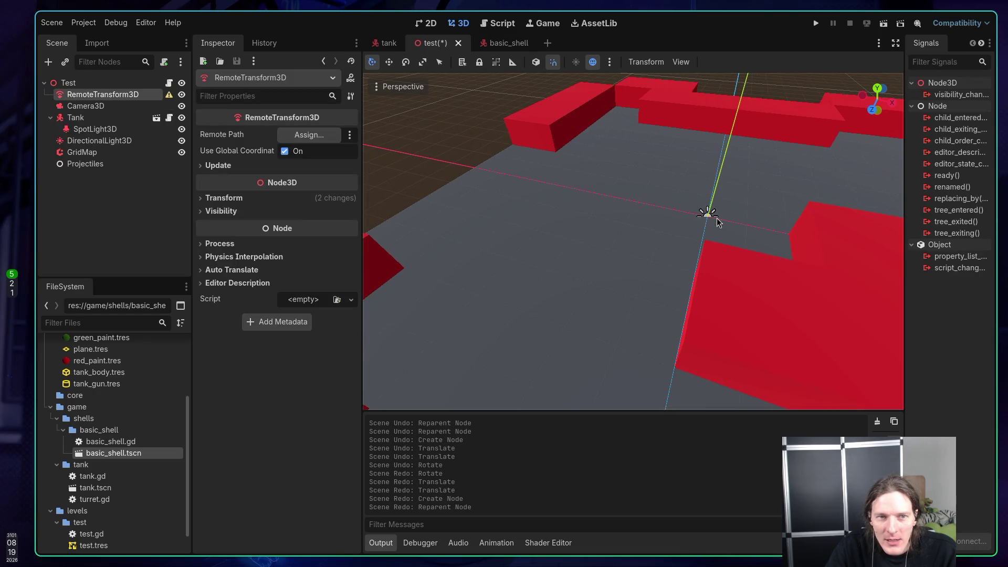
key(ctrl+shift+z)
scroll(716, 222, down, 10)
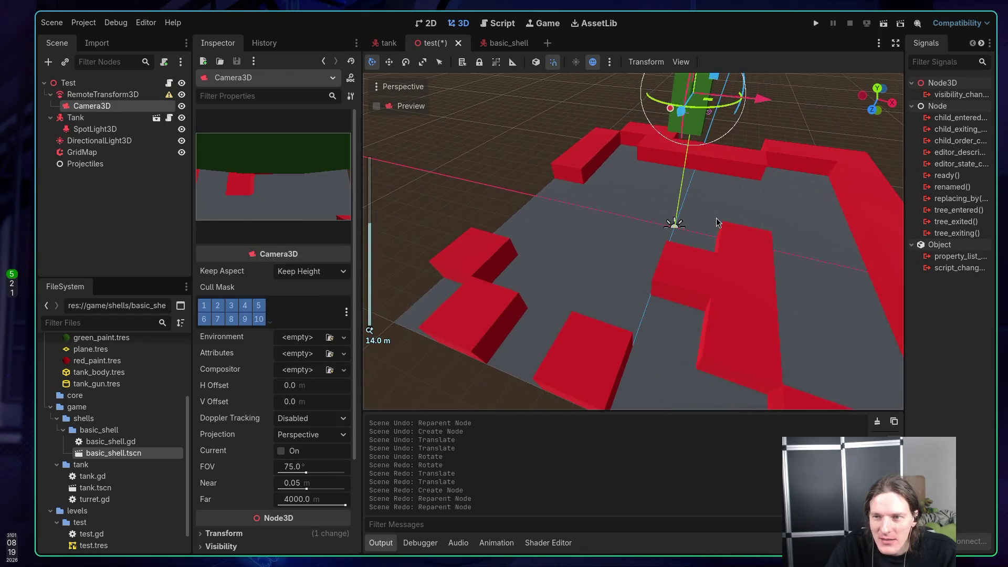
key(ctrl+shift+z)
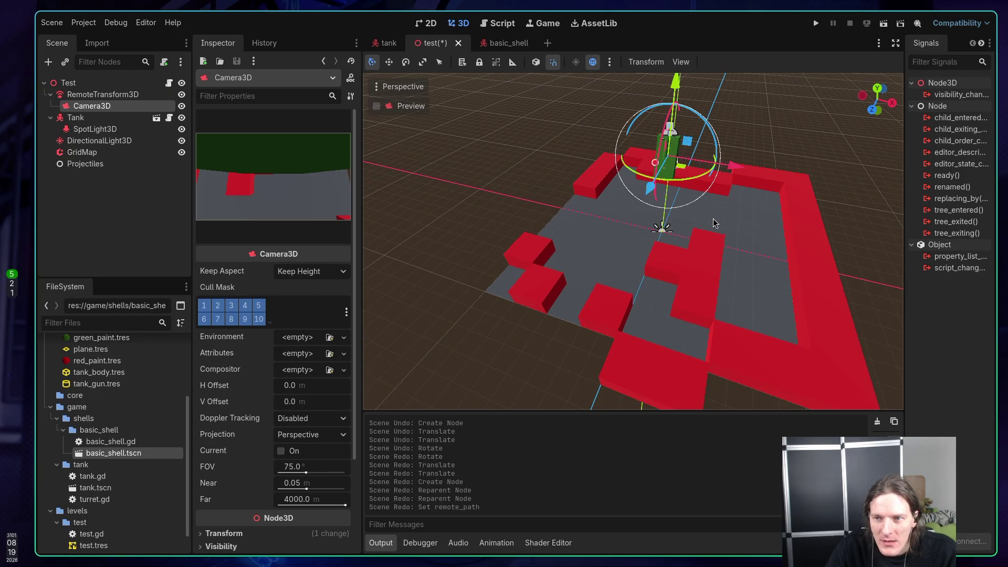
Step: Revert RemoteTransform3D's Remote Path, orbit to a top-down view, and select Tank
click(100, 95)
click(268, 136)
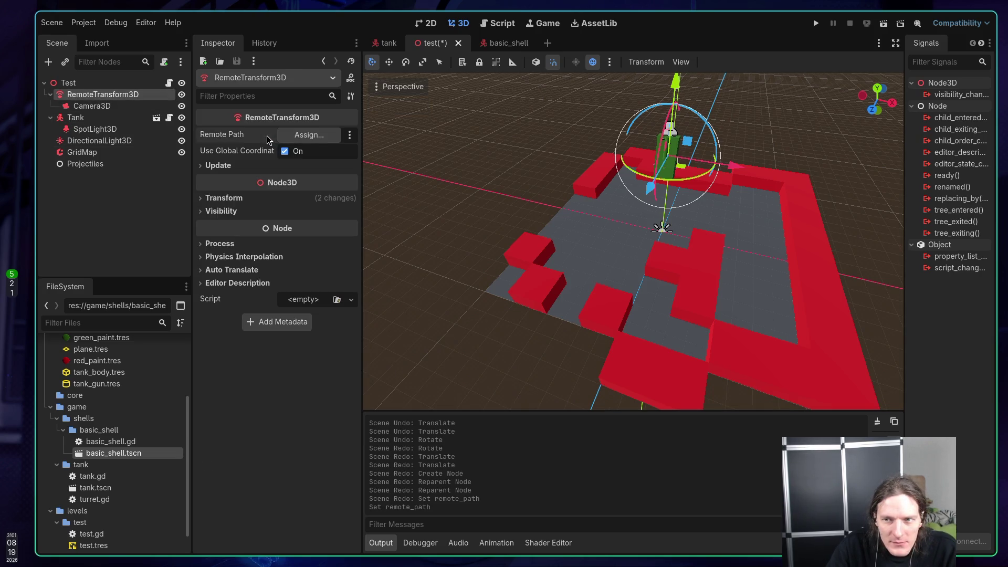
drag(588, 182, 606, 176)
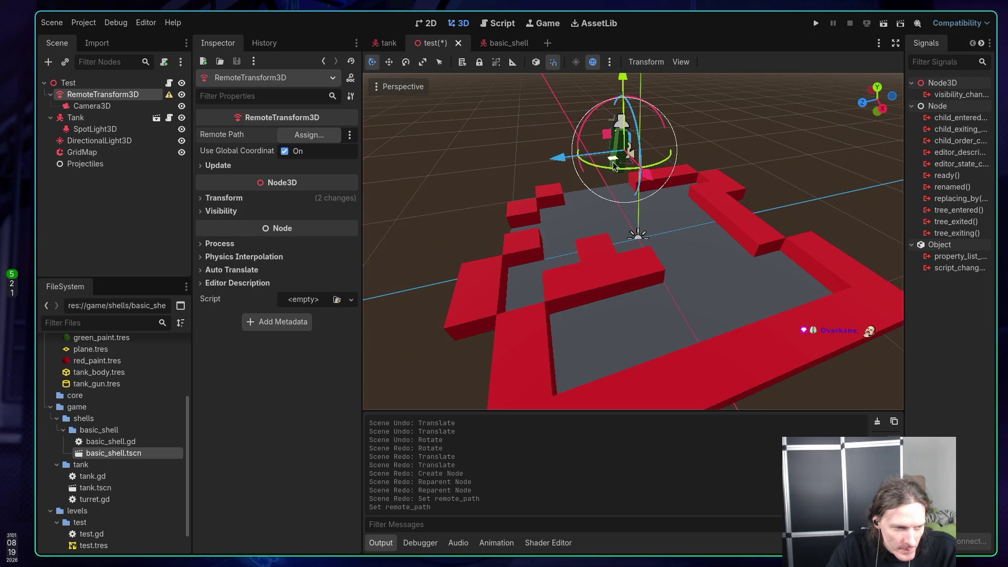
mouse_move(612, 162)
mouse_down()
mouse_move(644, 160)
mouse_move(609, 194)
mouse_move(606, 181)
mouse_up()
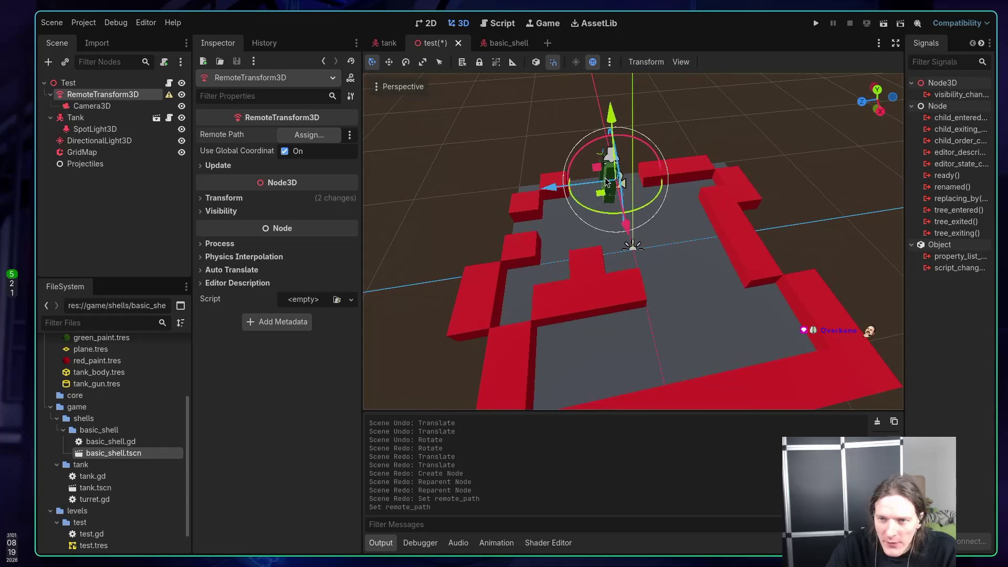
click(75, 118)
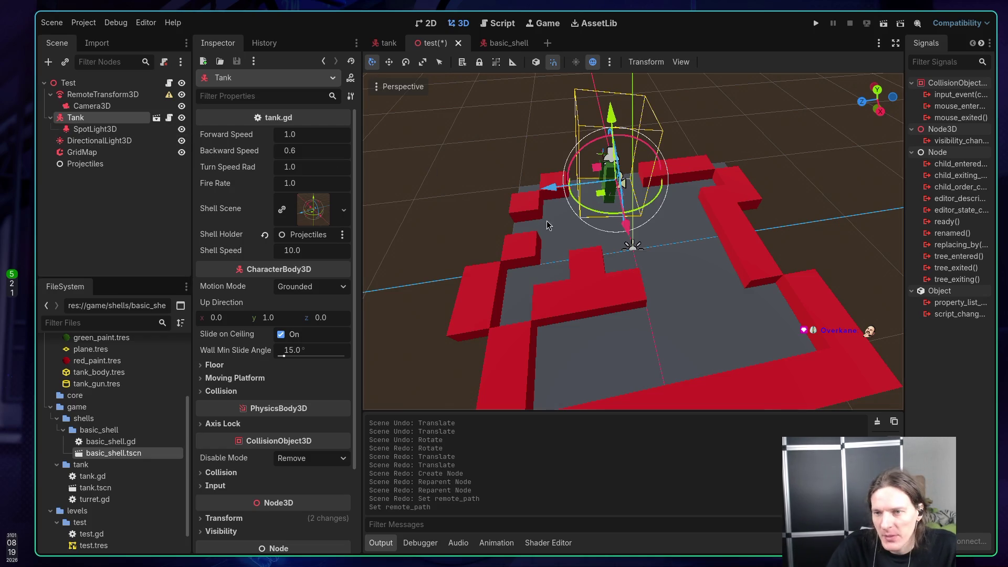
Step: Rotate the tank about -95°, move it down and along Z, then save the scene
scroll(566, 208, up, 2)
mouse_move(586, 166)
mouse_down()
mouse_move(664, 149)
mouse_move(636, 150)
mouse_up()
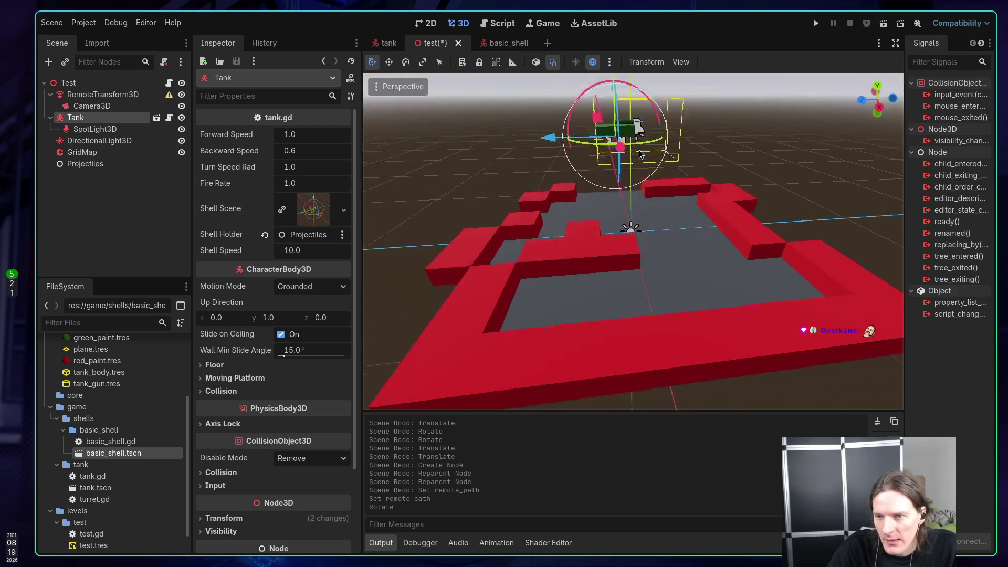
mouse_move(610, 103)
mouse_down()
mouse_move(636, 190)
mouse_move(630, 231)
mouse_move(606, 263)
mouse_move(529, 227)
mouse_move(563, 252)
mouse_move(662, 270)
mouse_move(704, 248)
mouse_move(688, 200)
mouse_move(665, 185)
mouse_up()
scroll(605, 263, up, 5)
scroll(616, 265, down, 5)
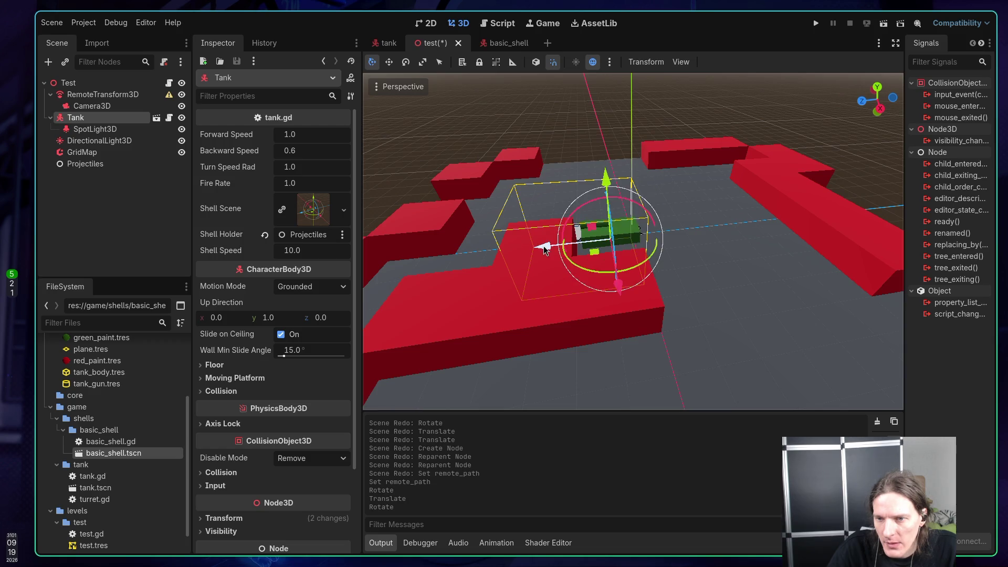
mouse_move(546, 247)
mouse_down()
mouse_move(633, 249)
mouse_move(602, 241)
mouse_up()
key(ctrl+s)
scroll(553, 199, down, 5)
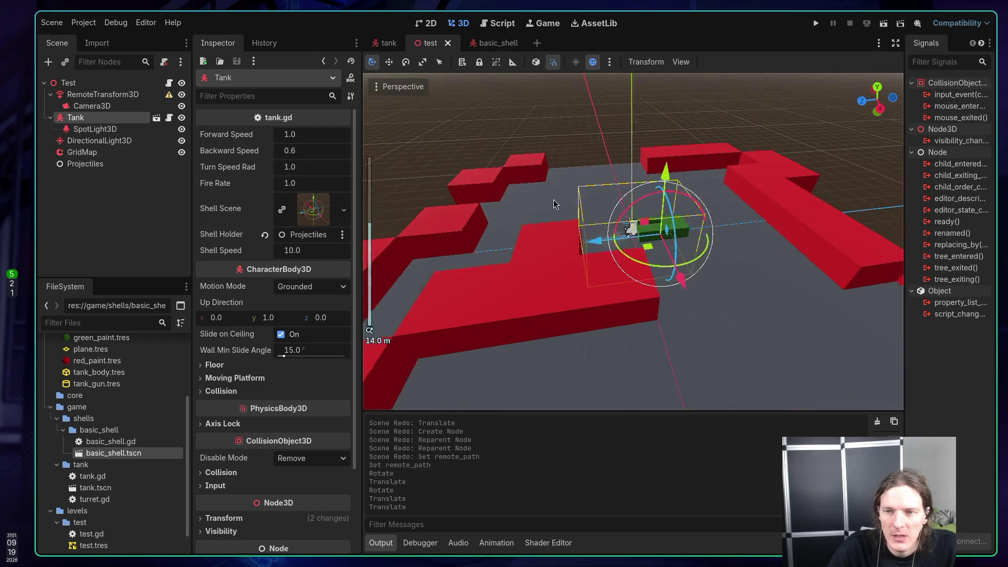
Step: Move Camera3D directly under Test and turn off RemoteTransform3D's rotation and scale updates
click(95, 96)
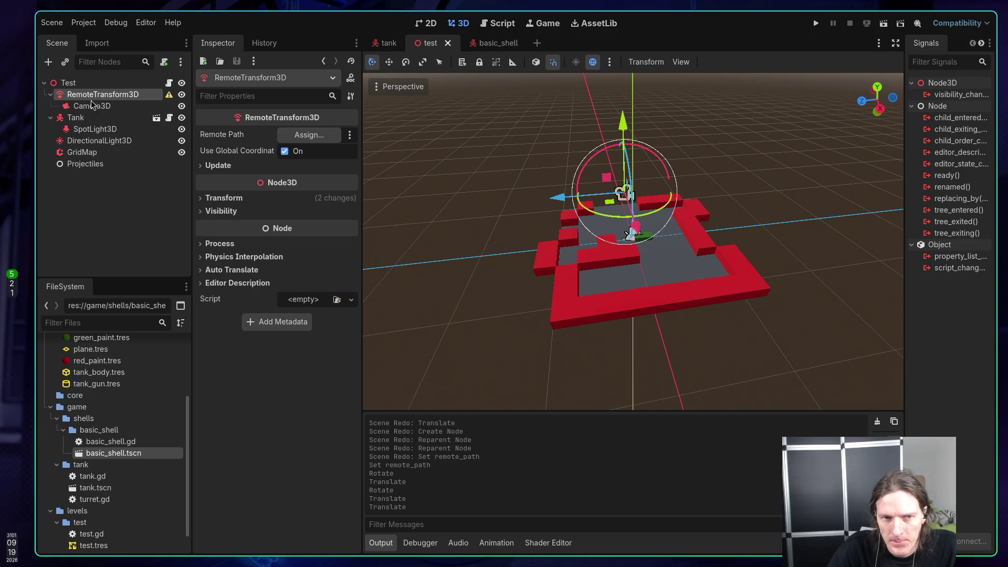
drag(92, 105, 85, 91)
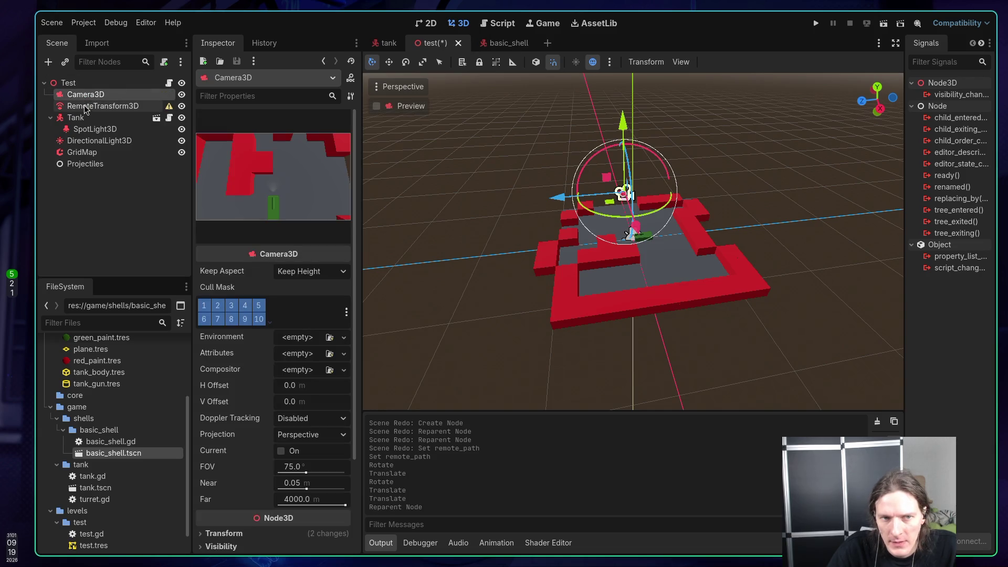
click(82, 106)
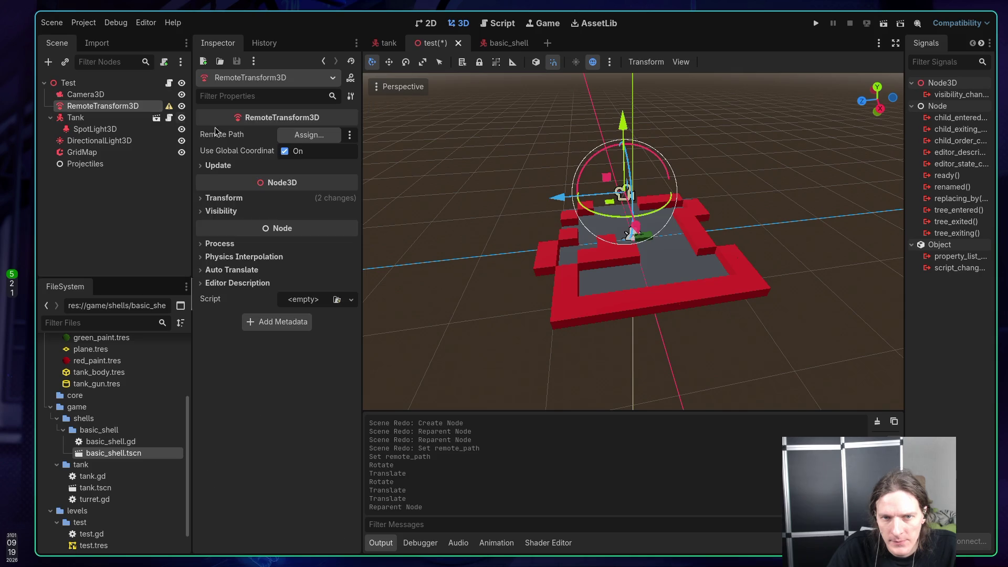
mouse_move(227, 137)
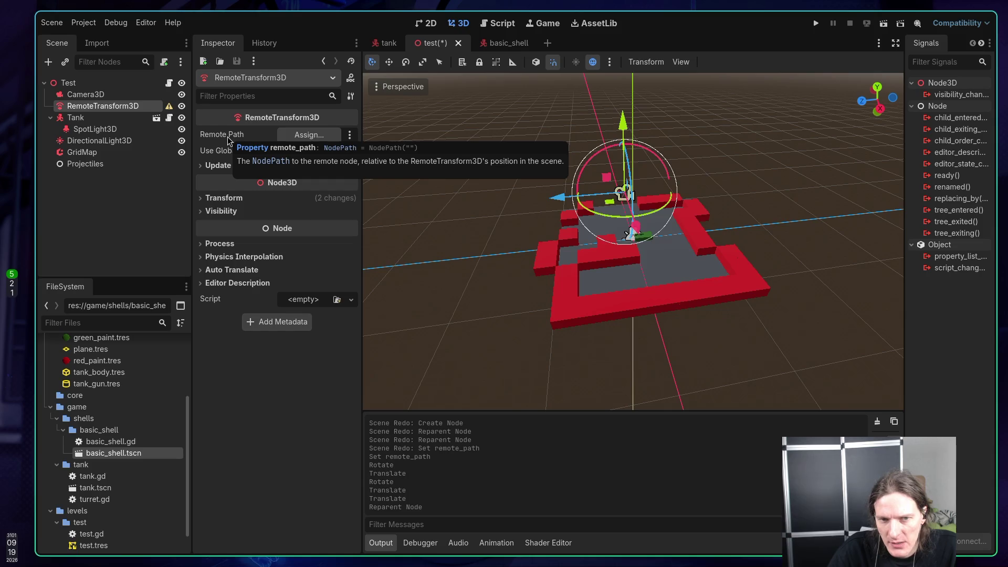
click(203, 166)
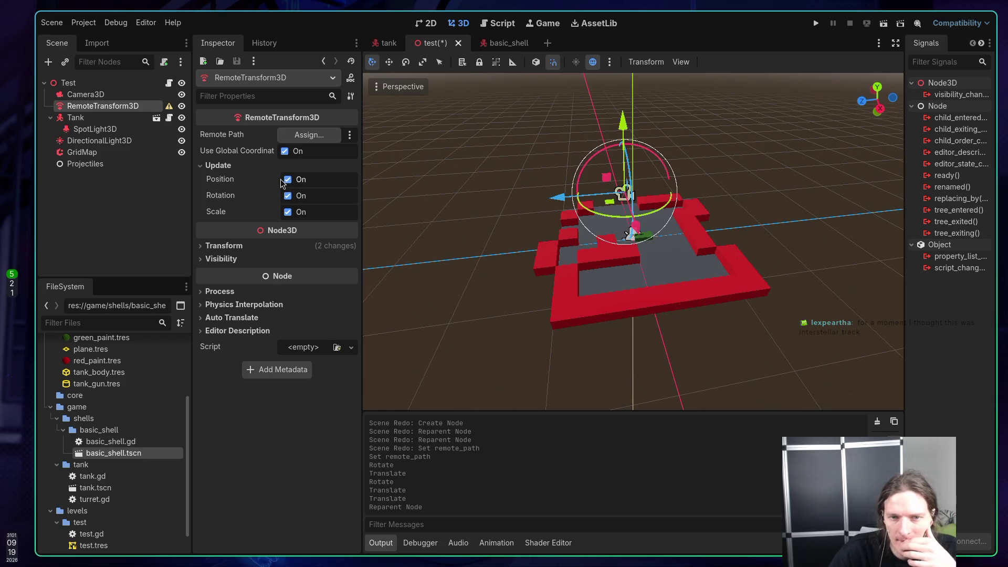
click(288, 196)
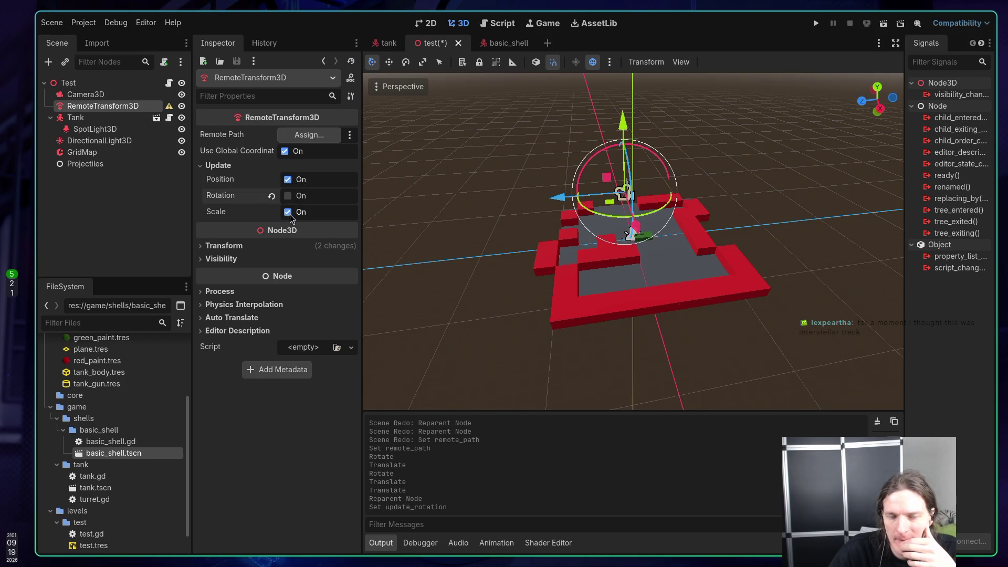
click(287, 212)
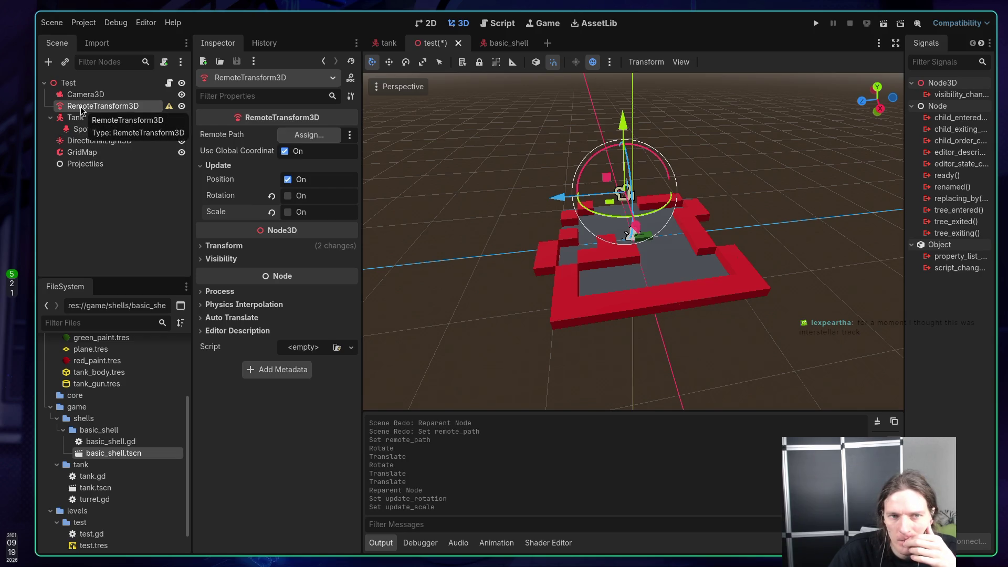
Step: Parent RemoteTransform3D to Tank, set its Remote Path to Camera3D, and run the game
drag(81, 109, 78, 117)
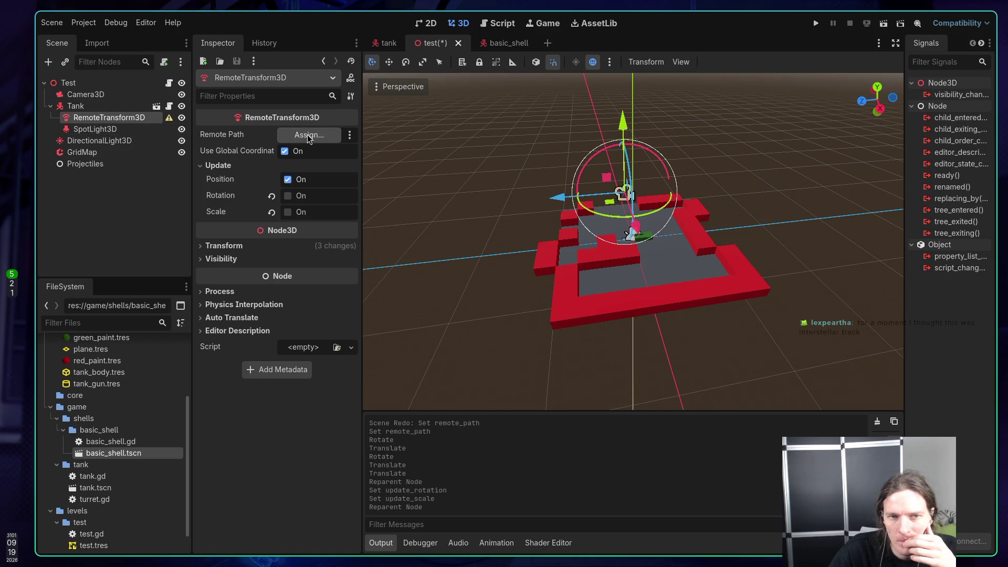
click(308, 136)
click(460, 163)
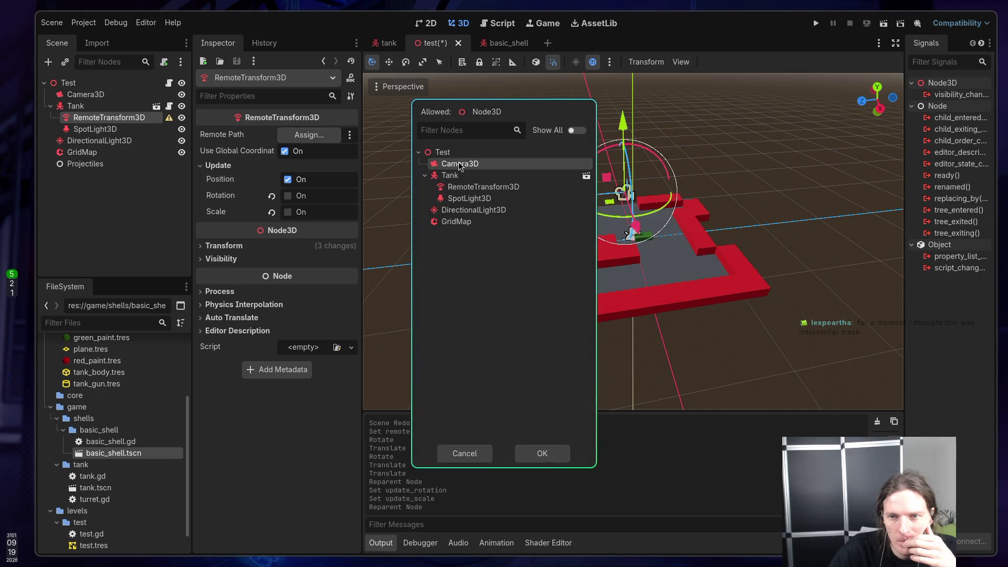
click(555, 452)
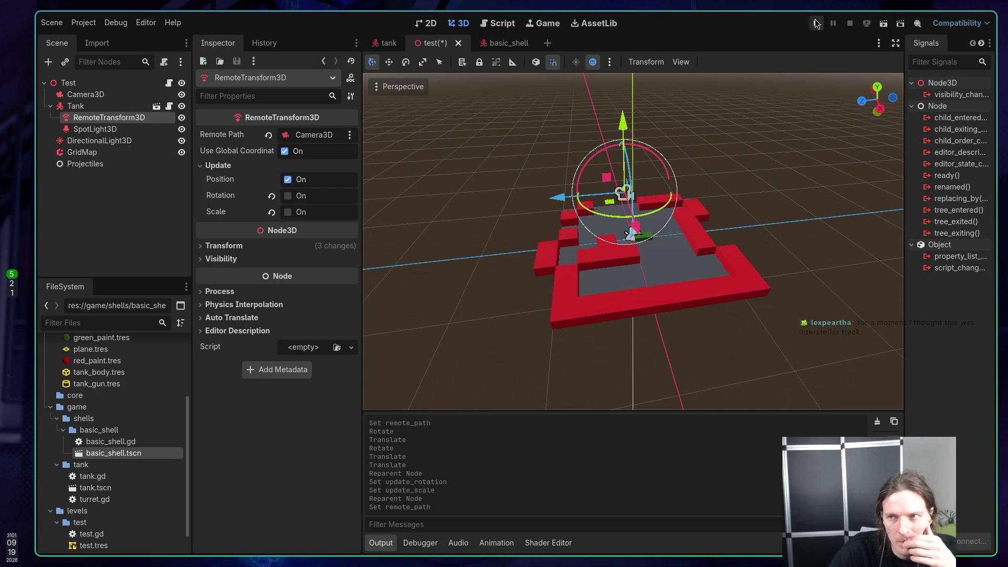
click(815, 21)
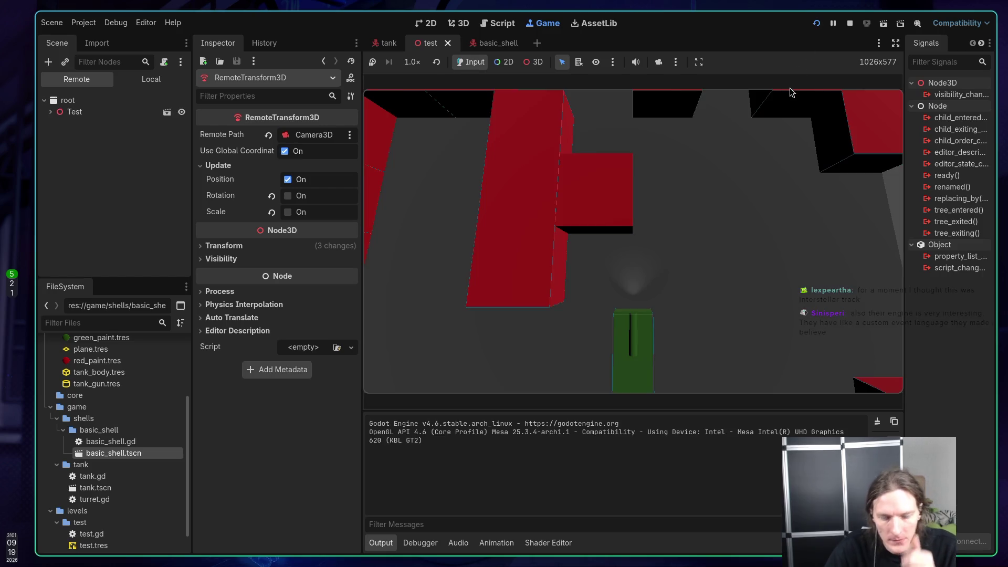
Step: Drive the tank forward with W, steer with A/D, then reverse with S
key(w)
key(d)
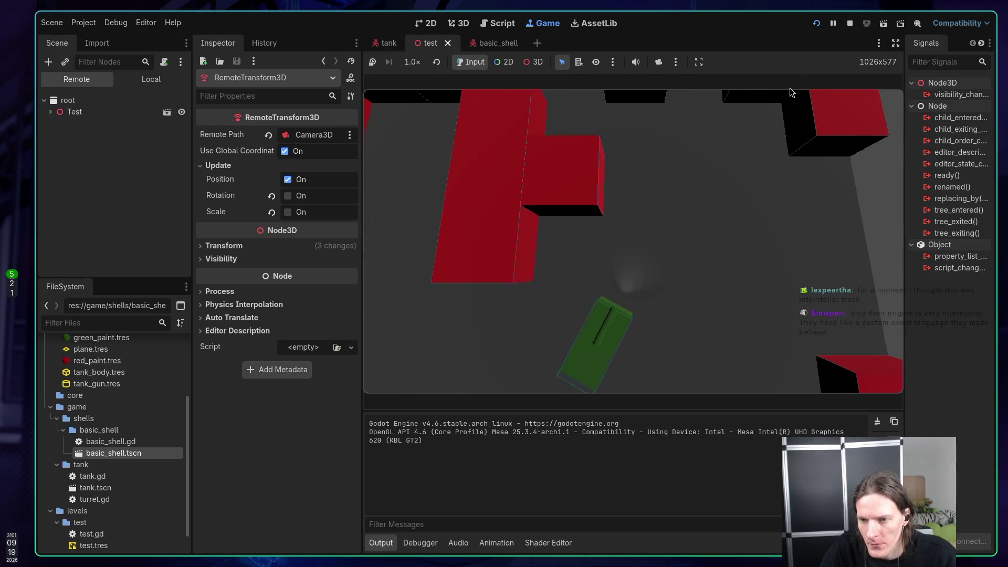
key(d)
key(a)
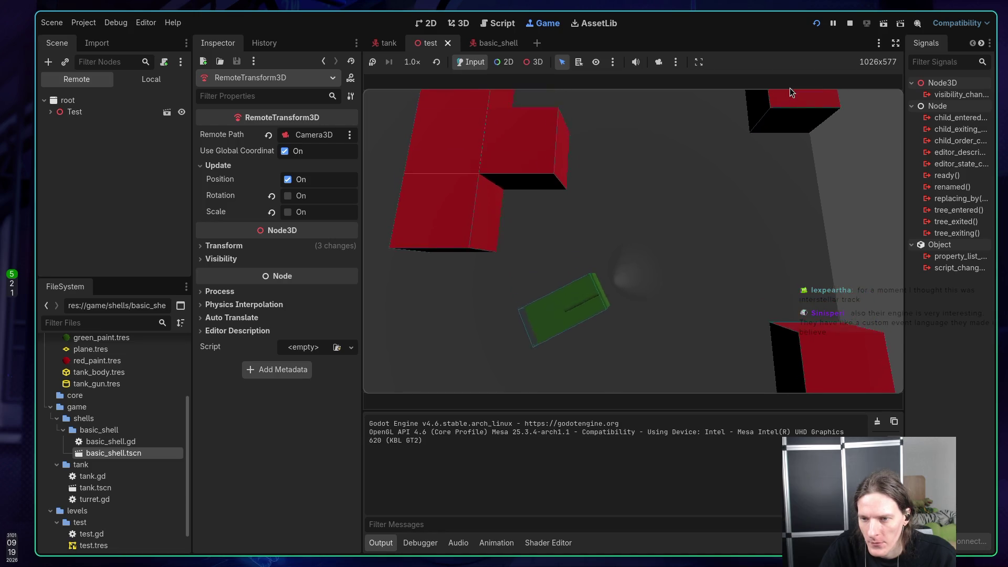
key(a)
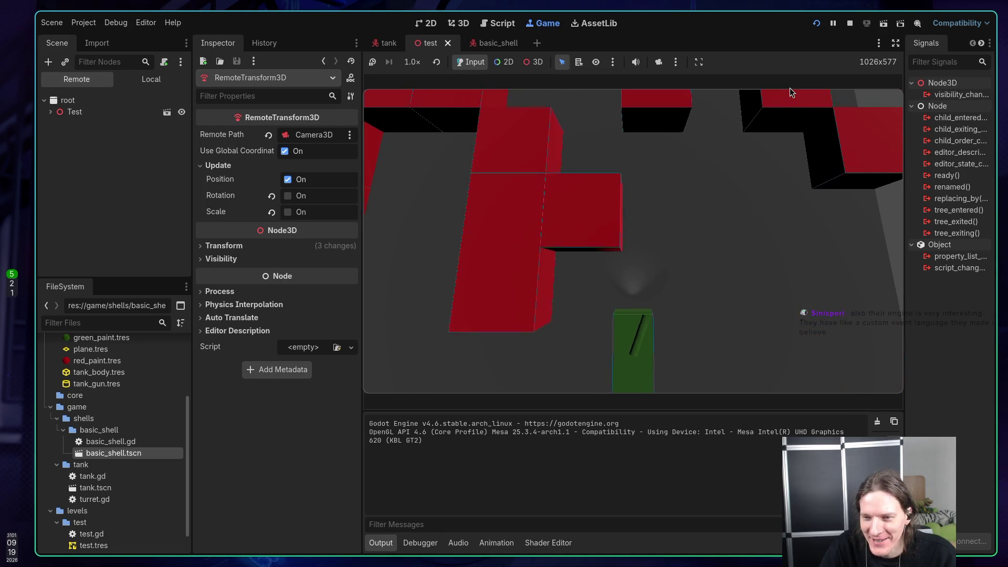
key(s)
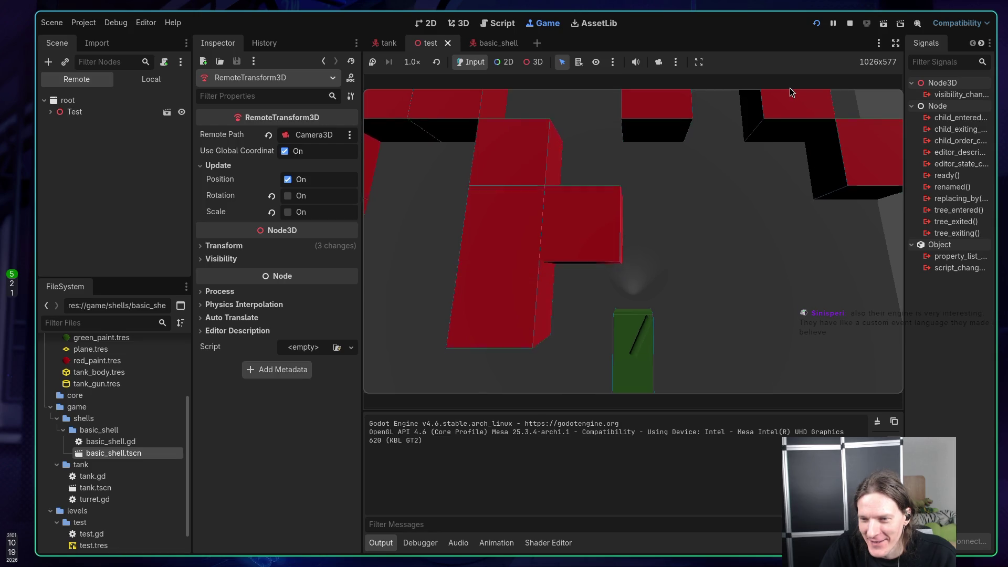
key(s)
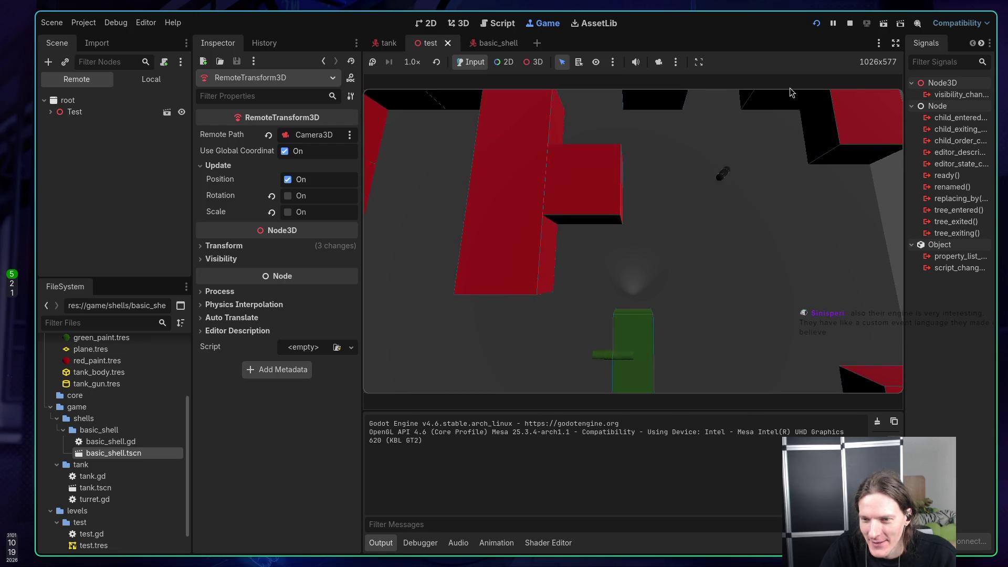
key(s)
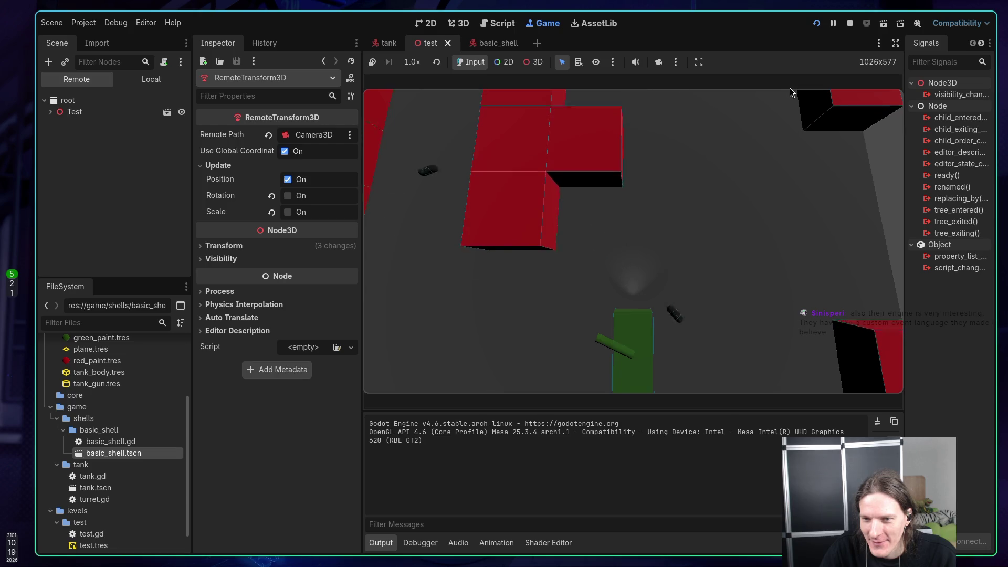
key(a)
key(a)
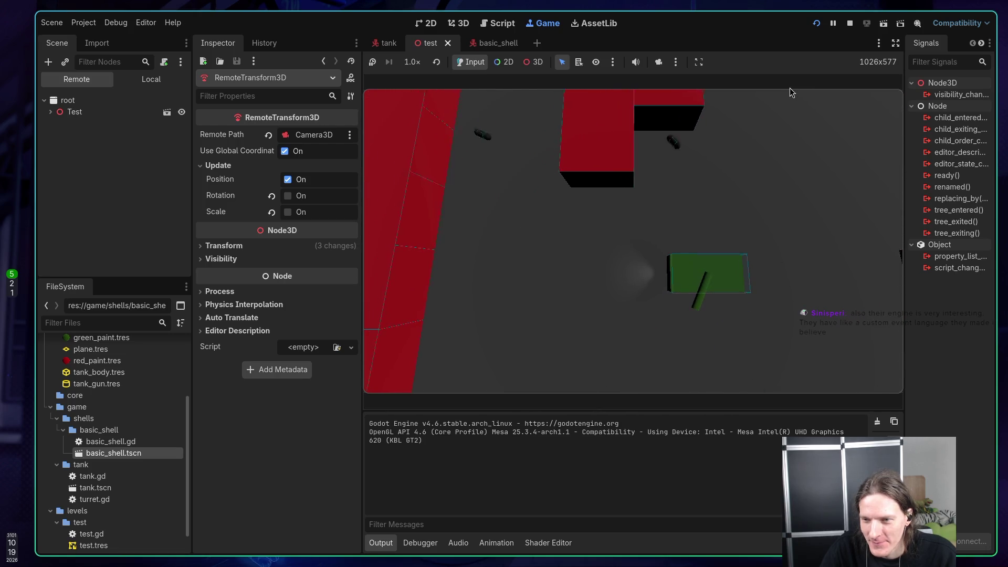
Step: Drive through the maze, turning between vertical, diagonal and horizontal headings
key(w)
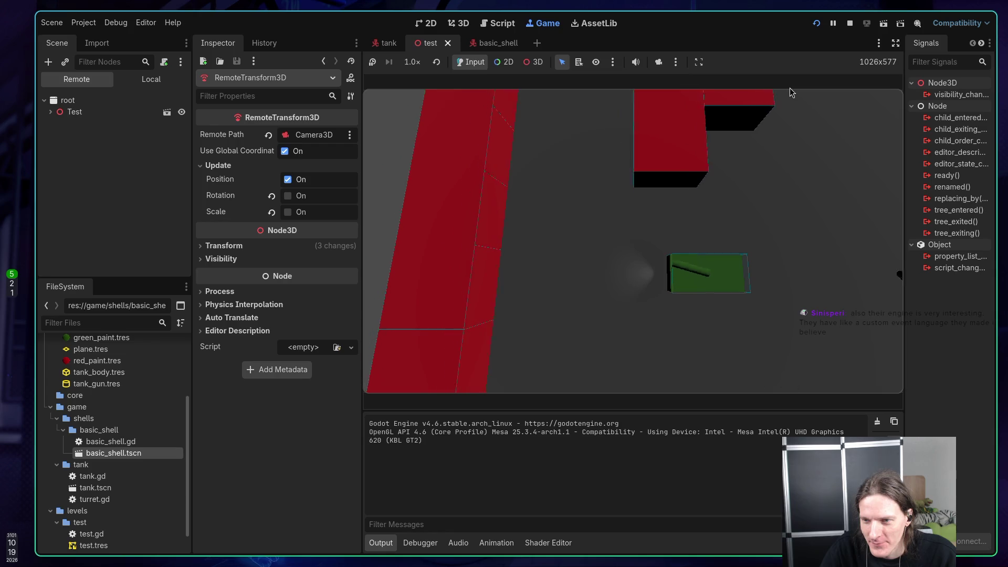
key(a)
key(d)
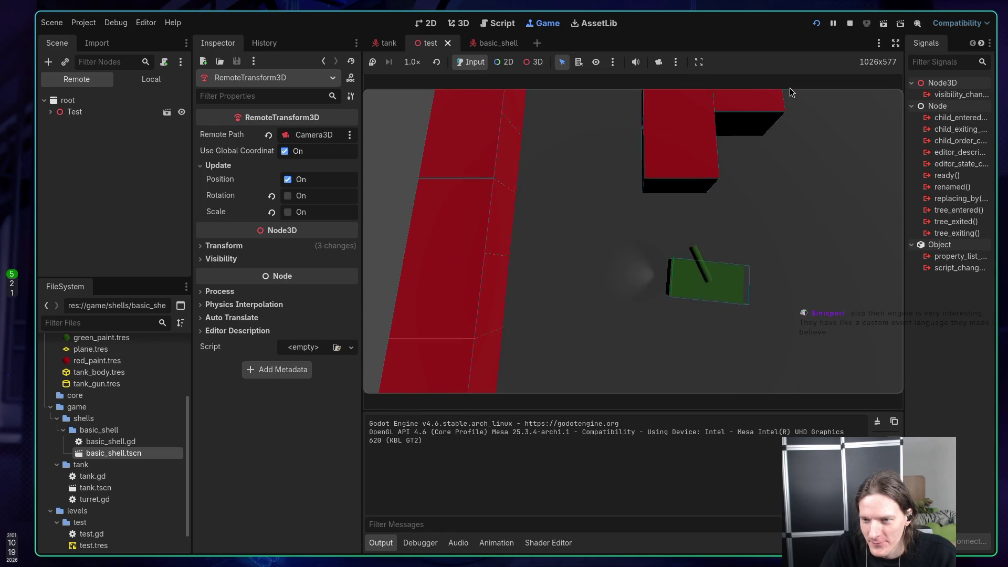
key(w)
key(a)
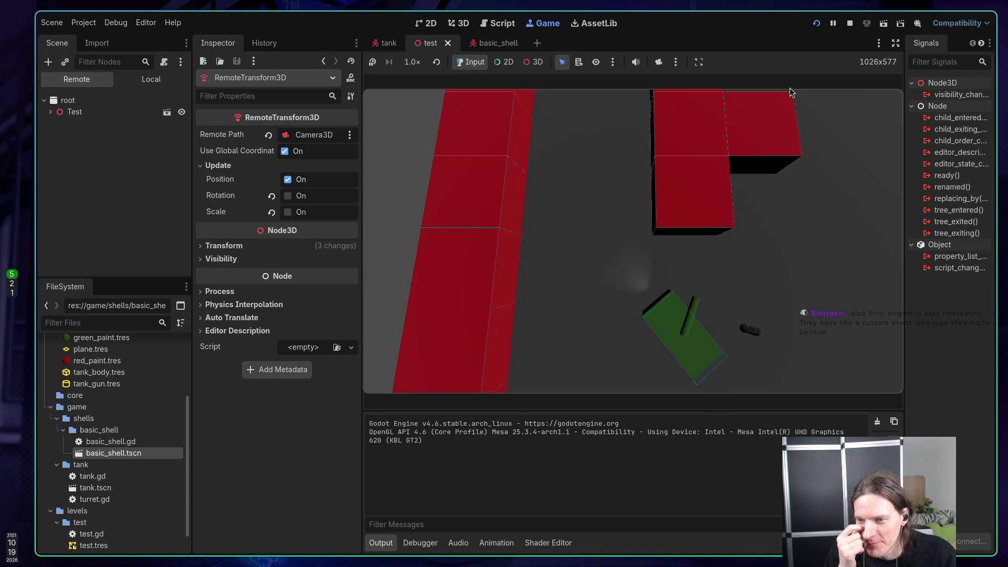
key(w)
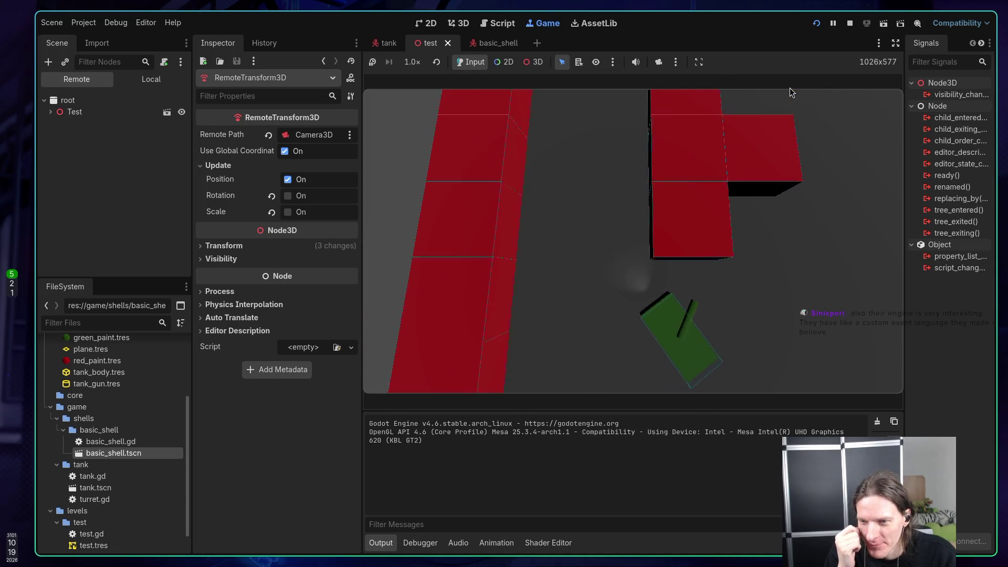
key(d)
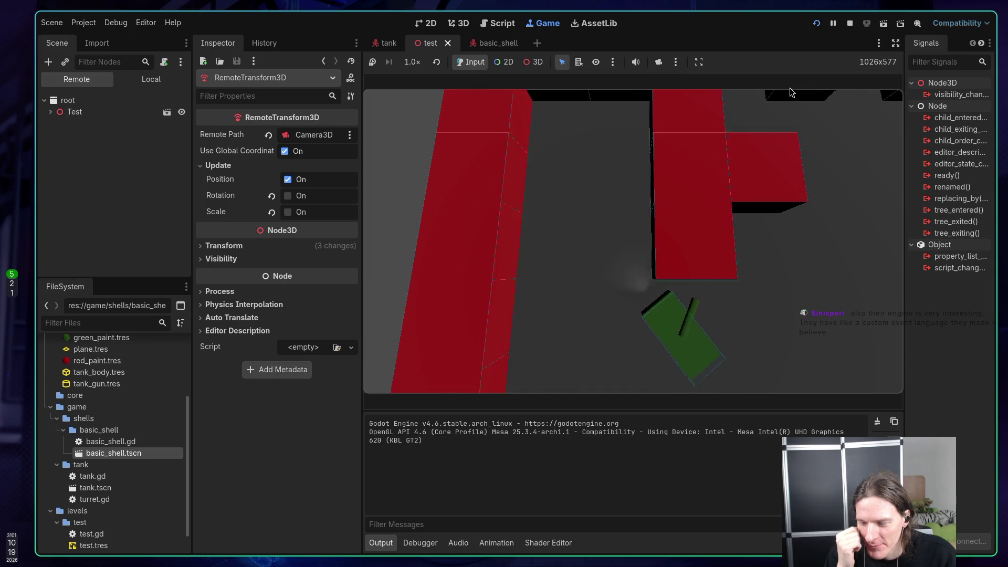
key(w)
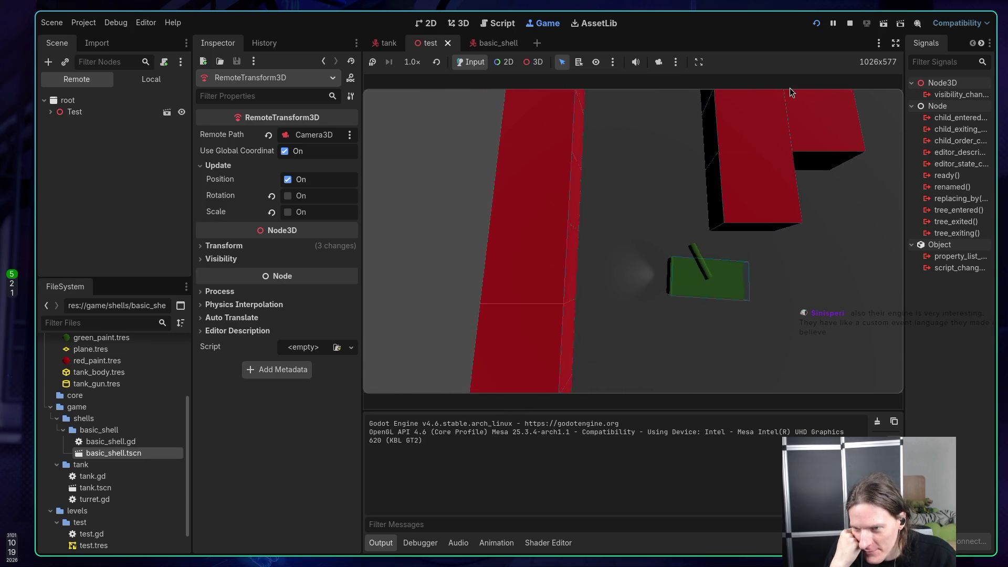
key(a)
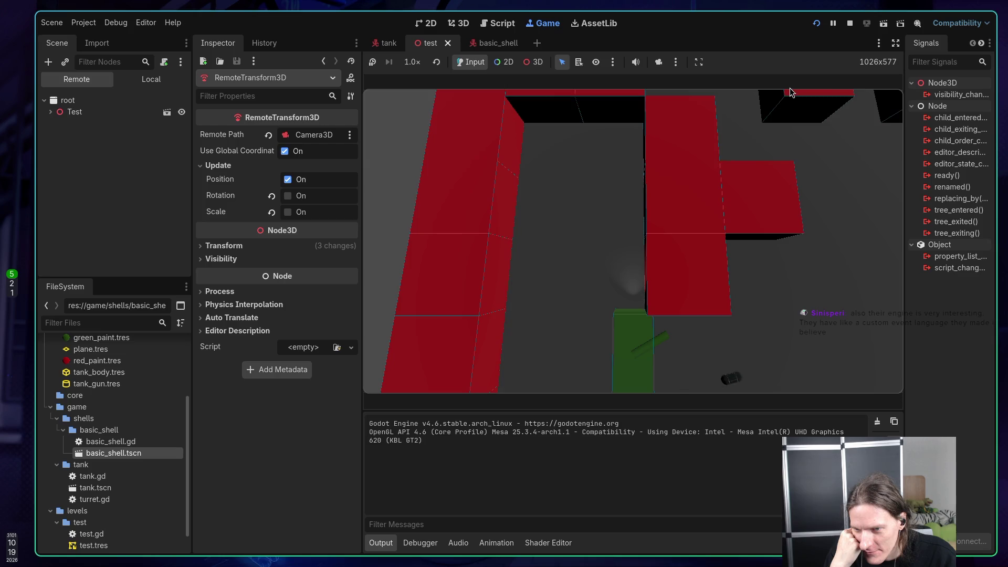
key(d)
key(a)
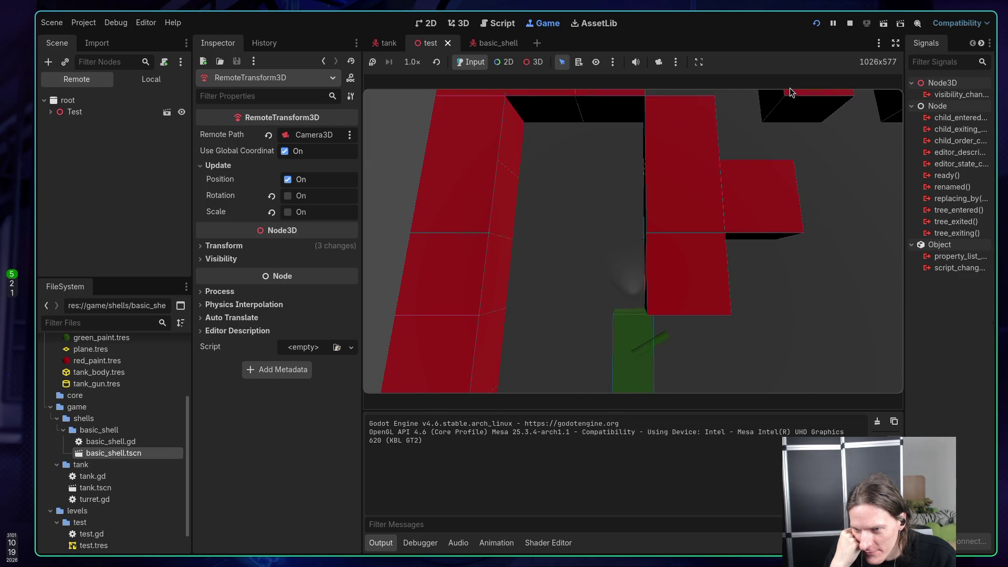
key(a)
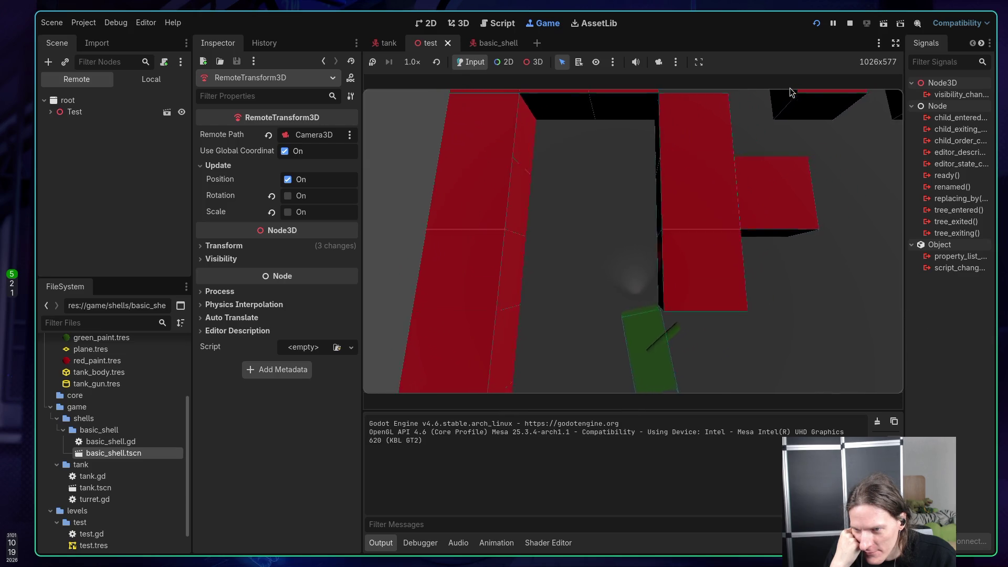
key(d)
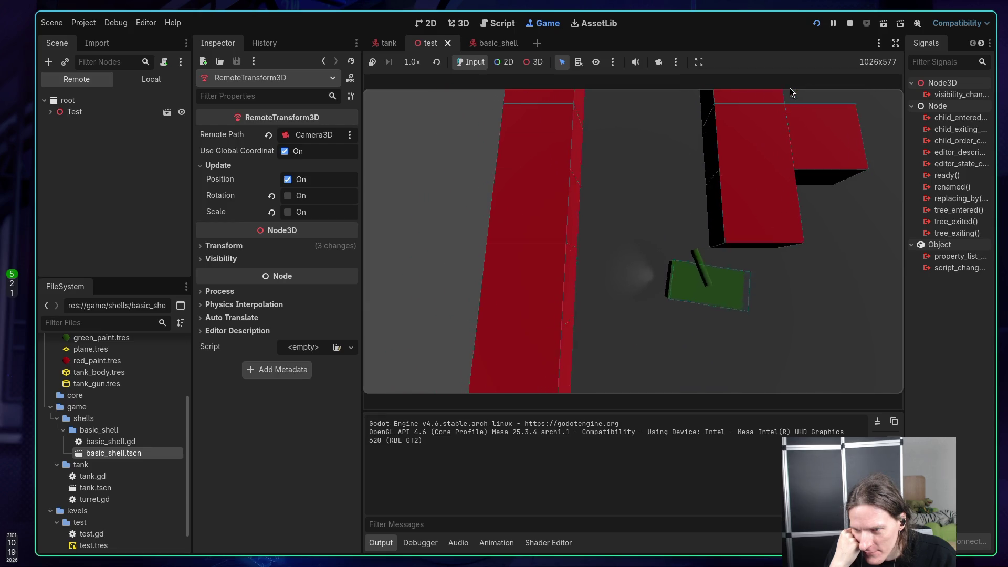
key(a)
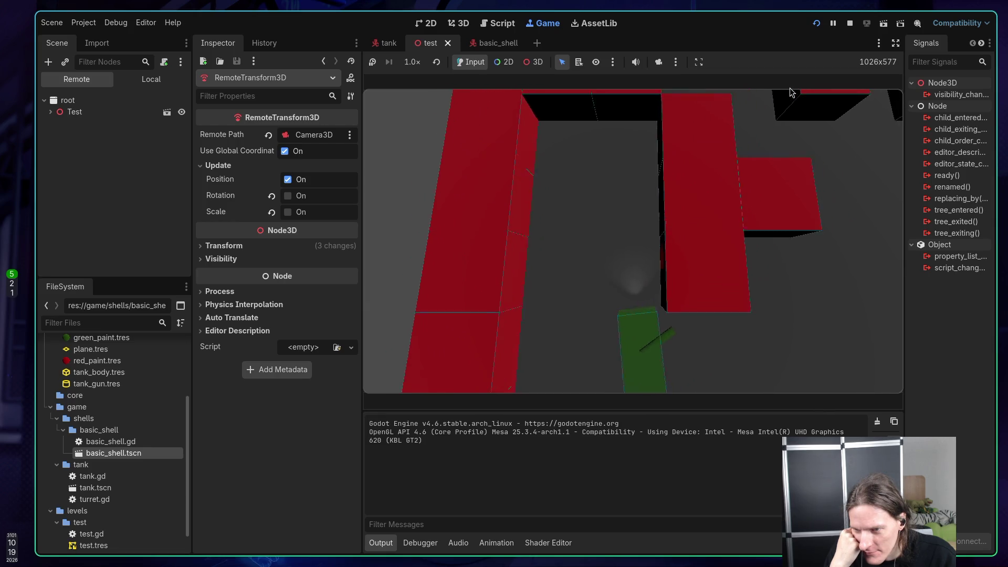
Step: Keep driving and turning both ways between the red walls, firing shells with Space
key(d)
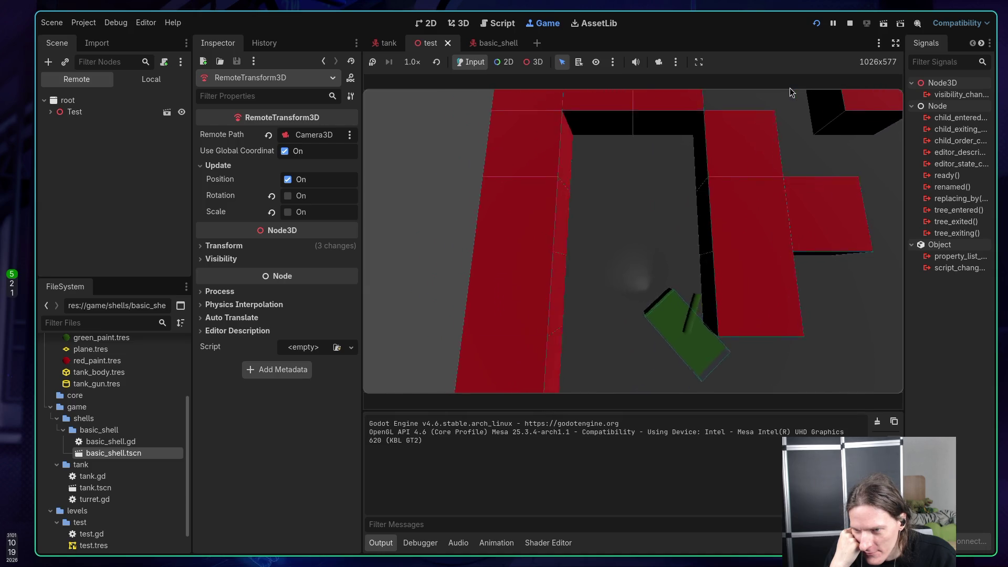
key(a)
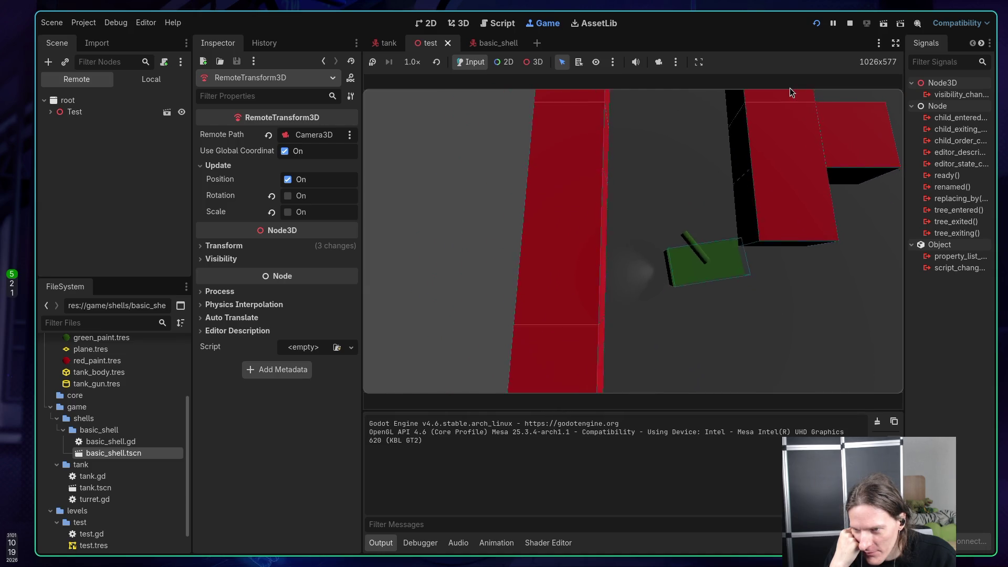
key(d)
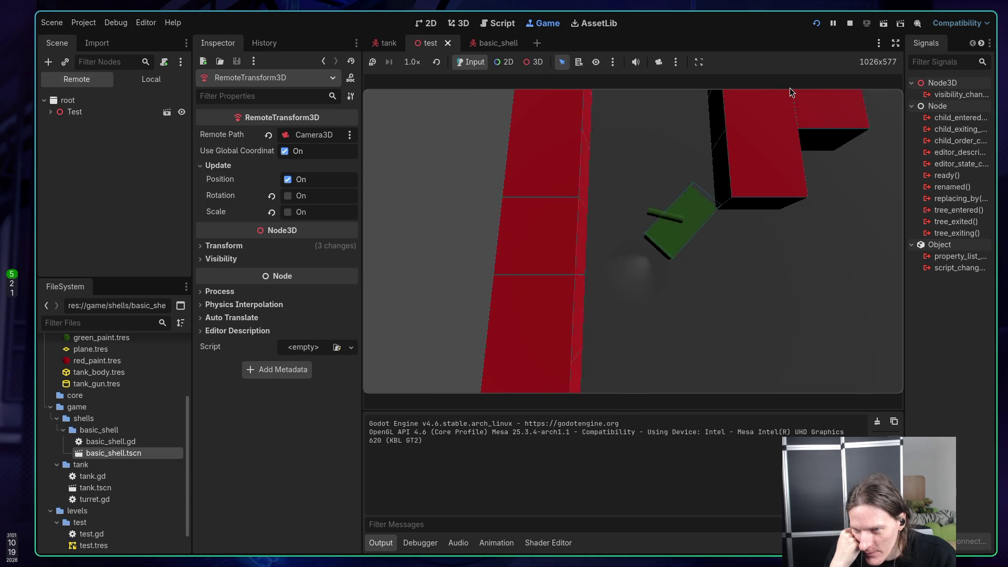
key(d)
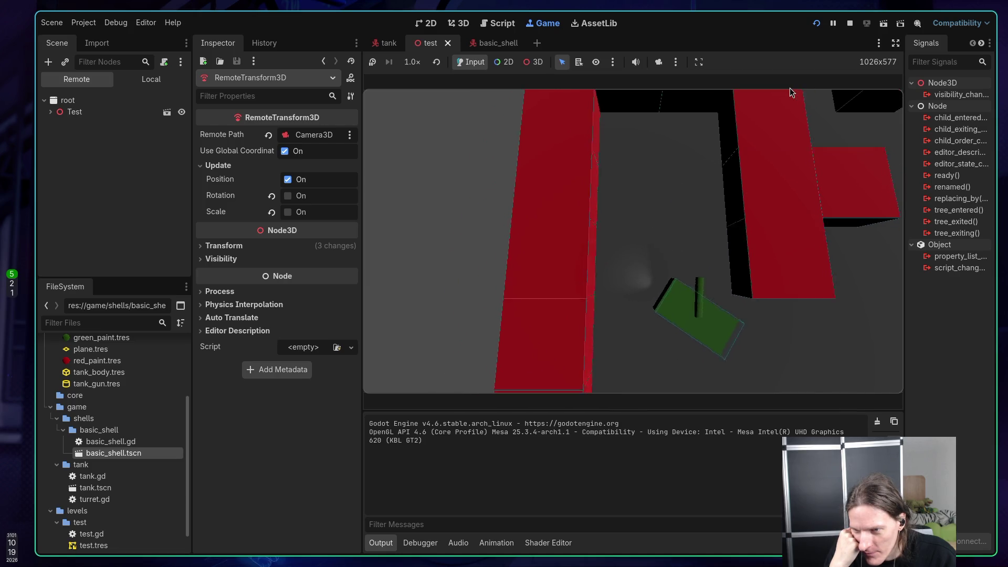
key(w)
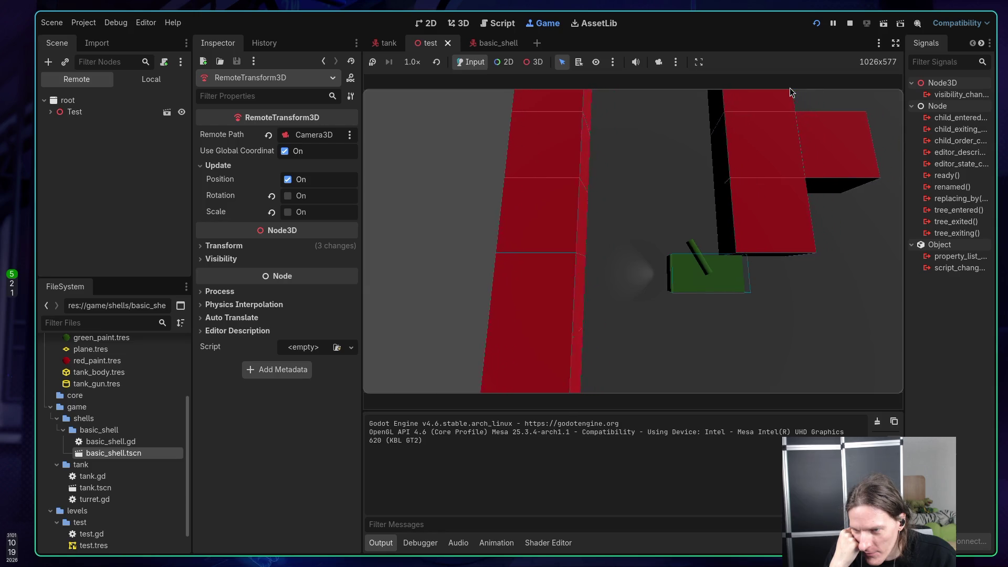
key(a)
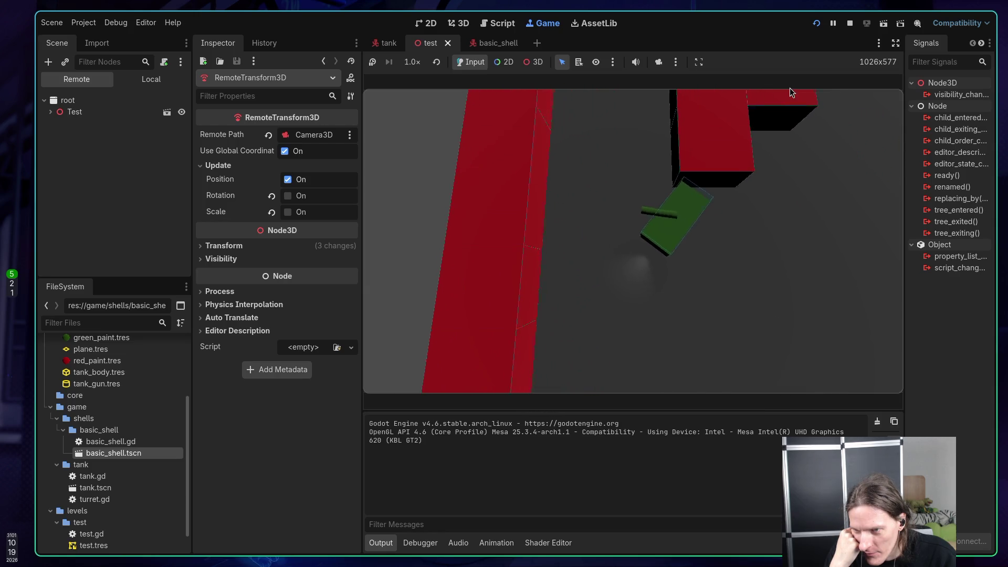
key(a)
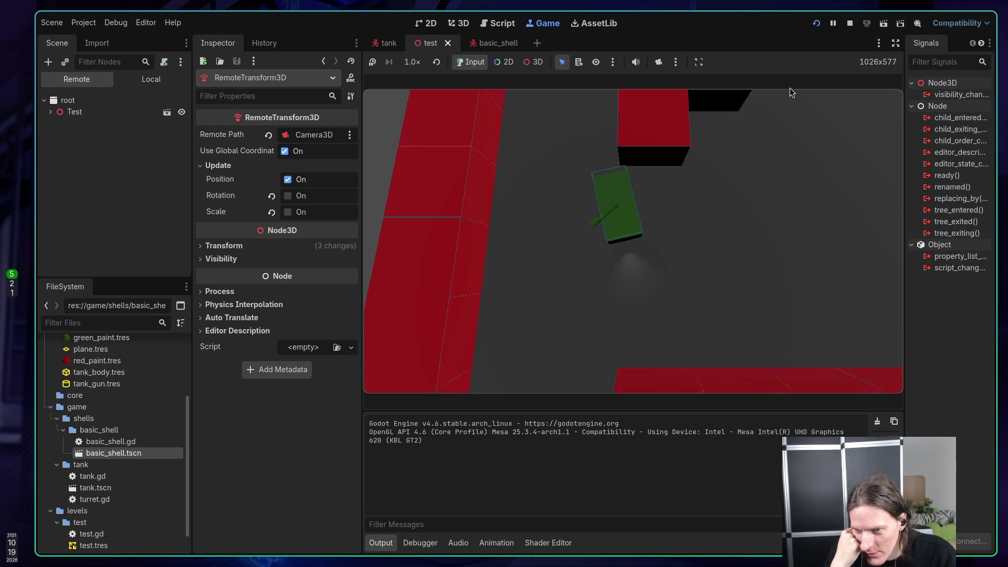
key(a)
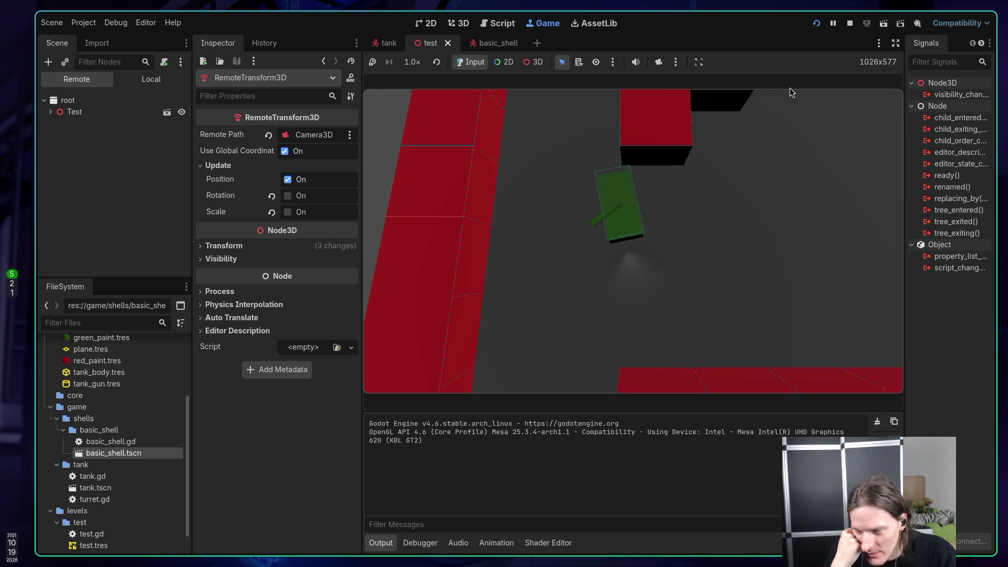
key(d)
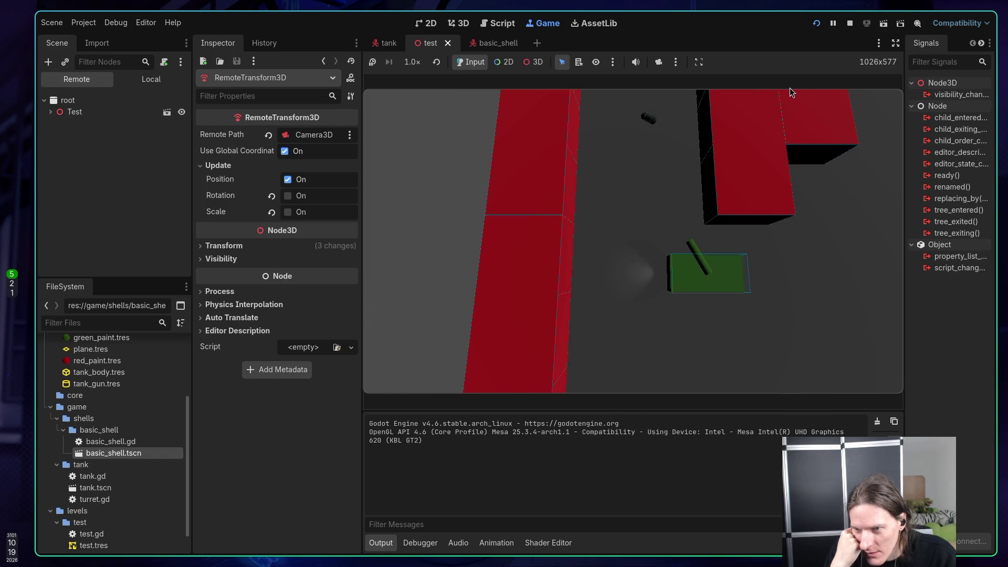
key(w)
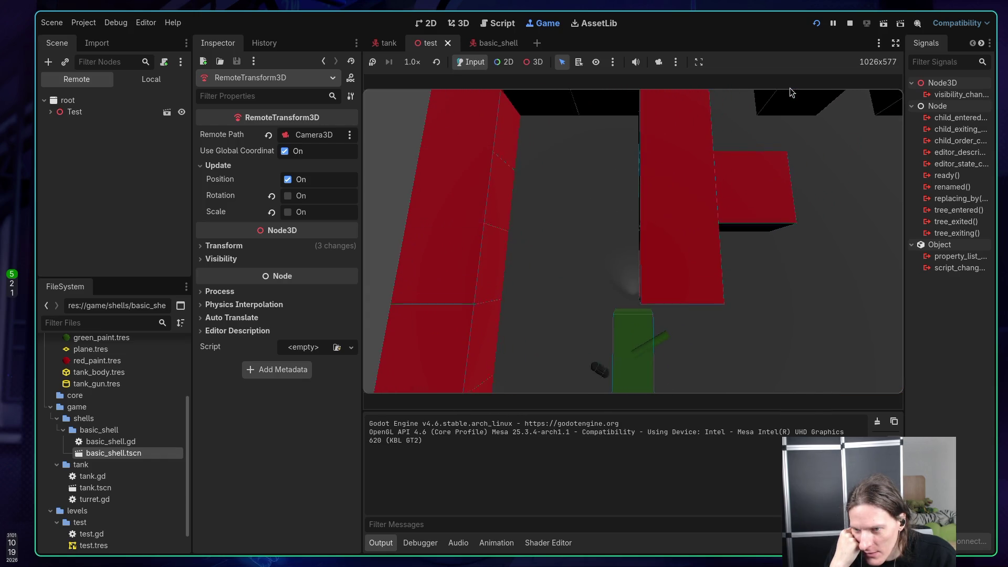
key(a)
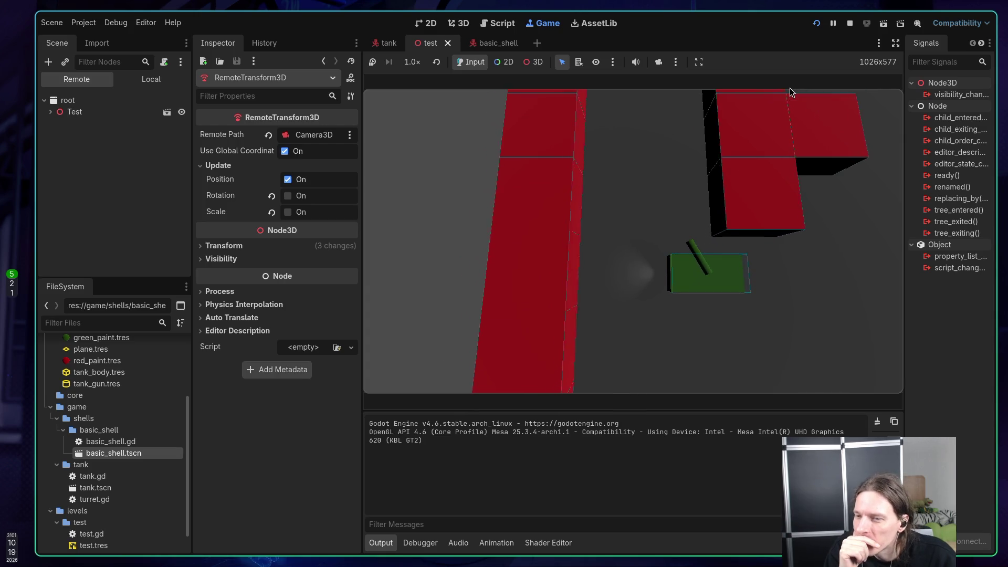
key(space)
key(space)
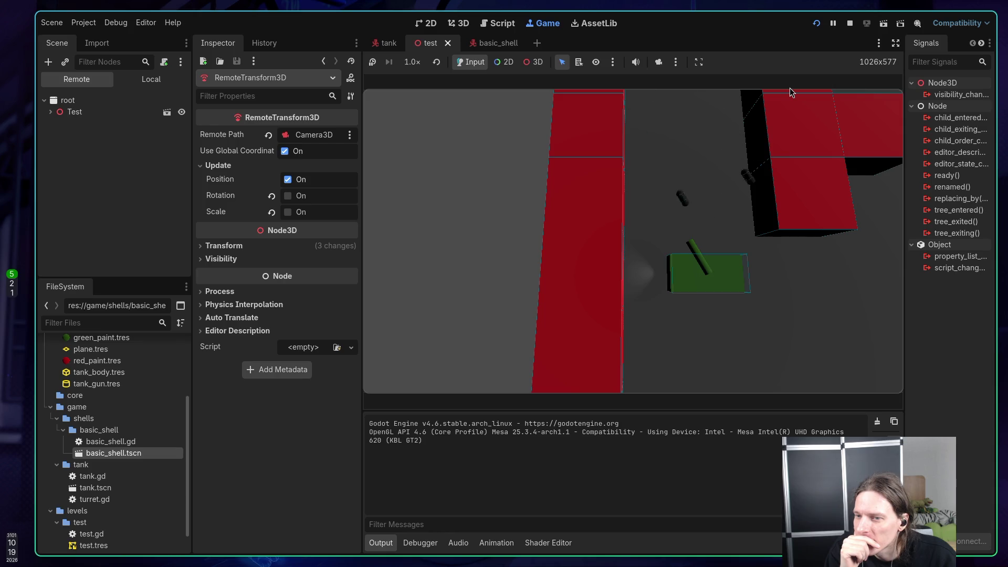
key(d)
key(d)
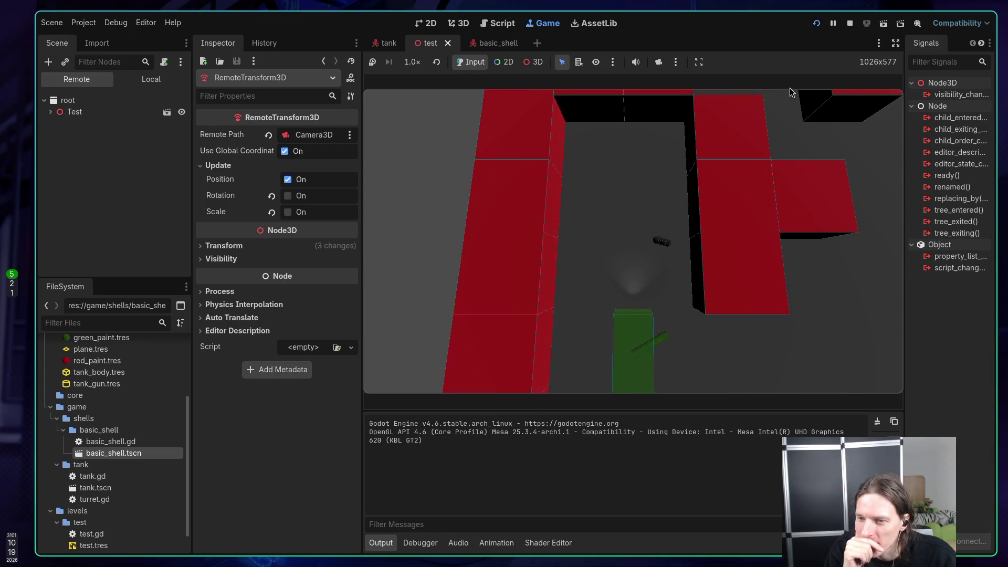
key(w)
key(d)
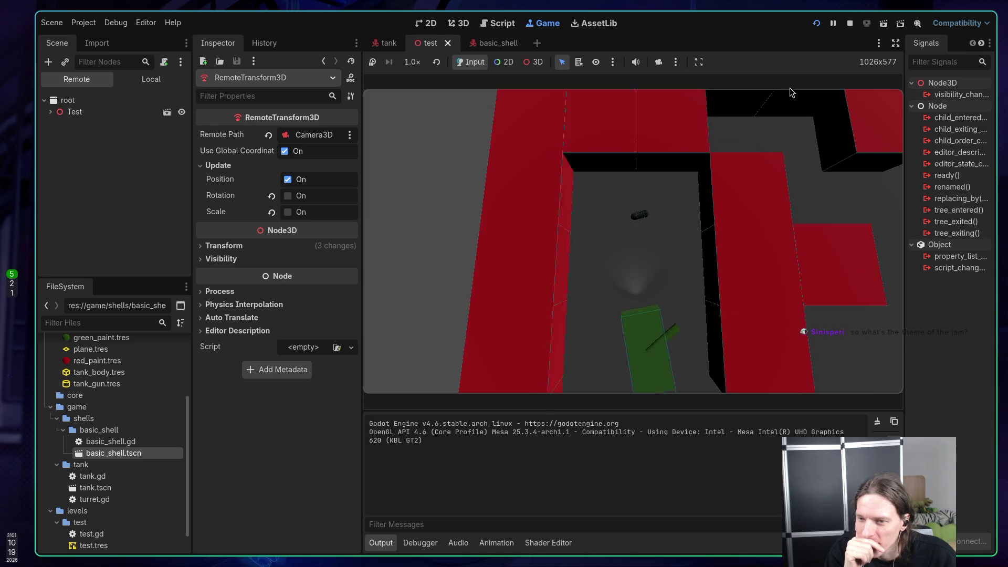
key(d)
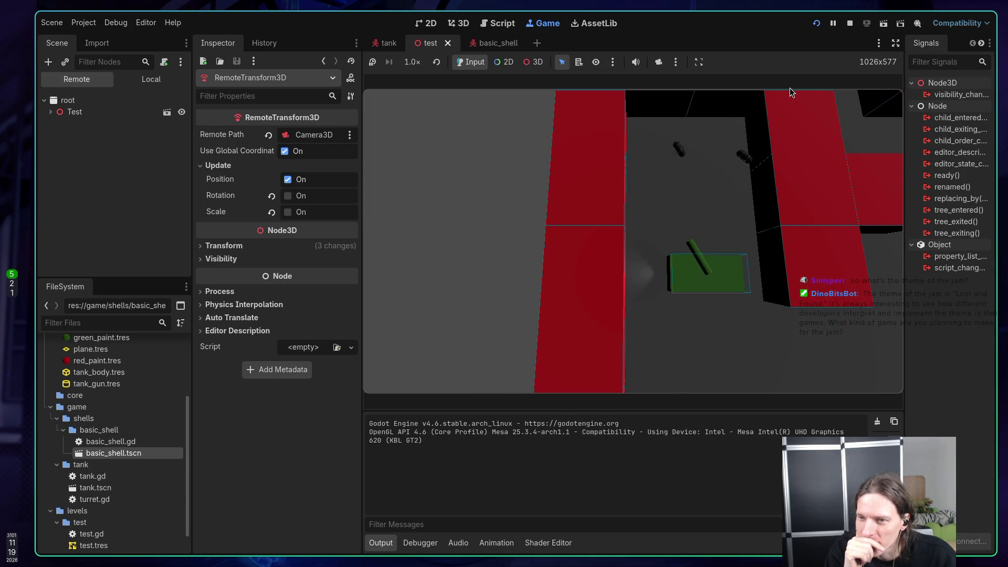
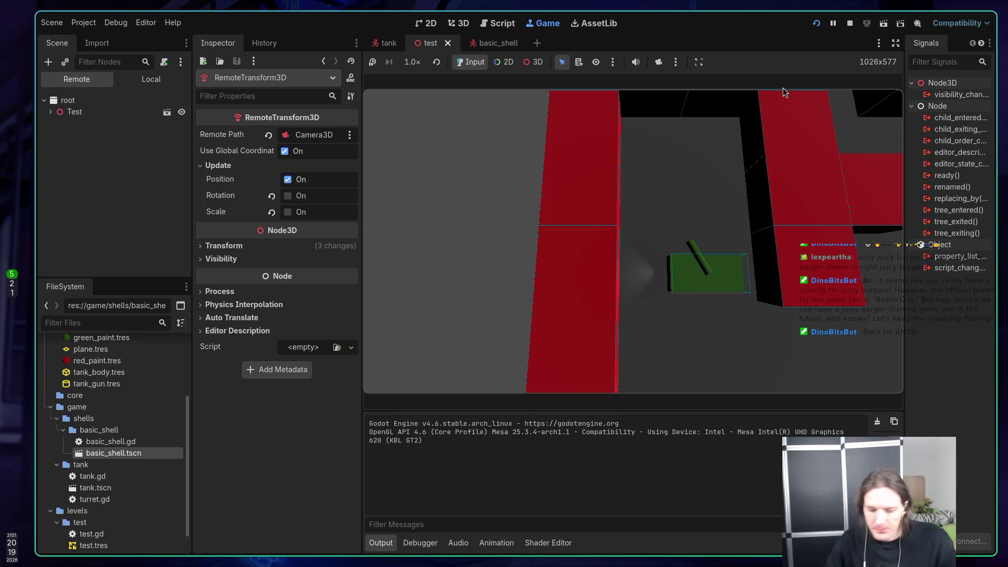
Step: Switch to Neovim on basic_shell.gd and bring up the leader shortcut menu
key(super+1)
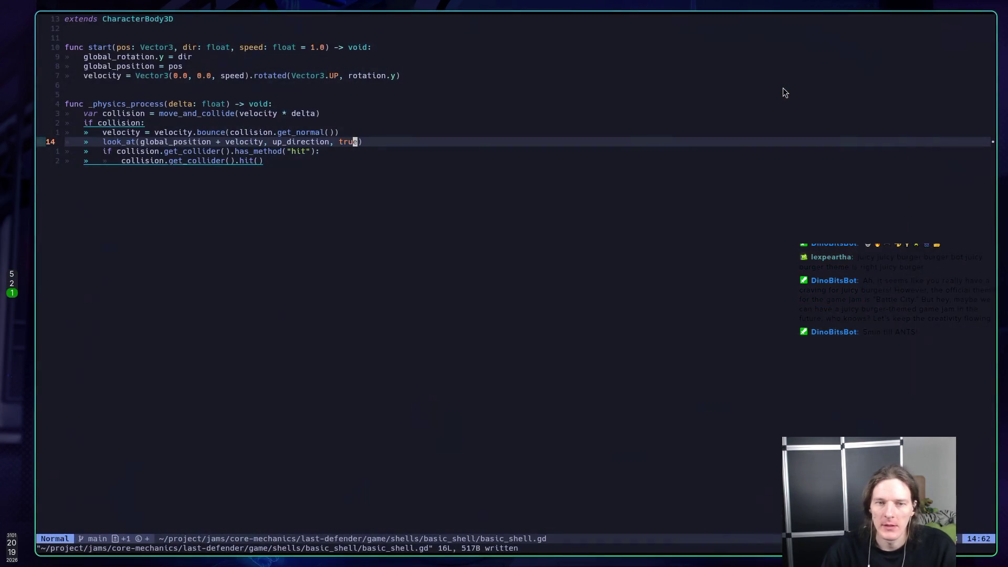
key(space)
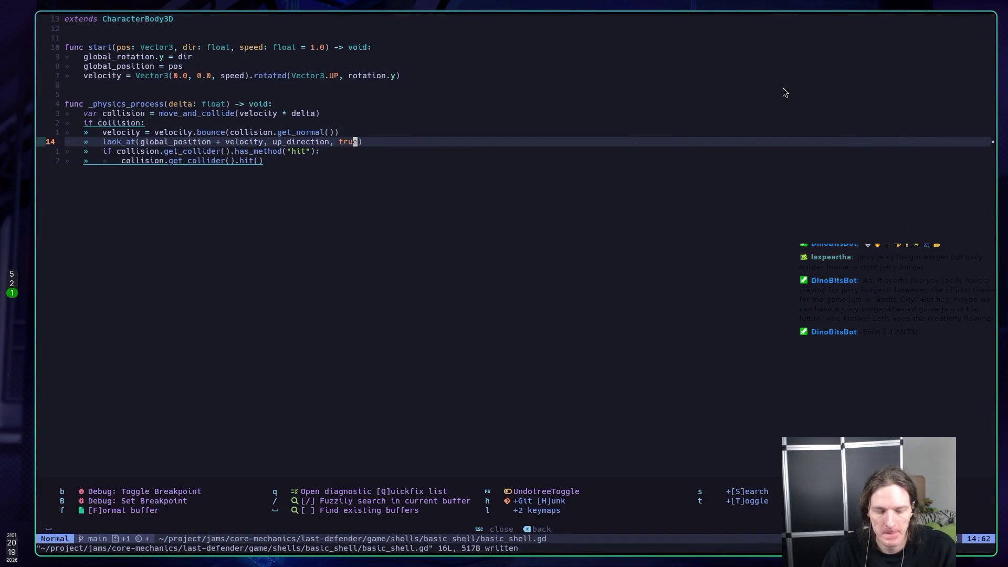
key(Escape)
key(l)
key(y)
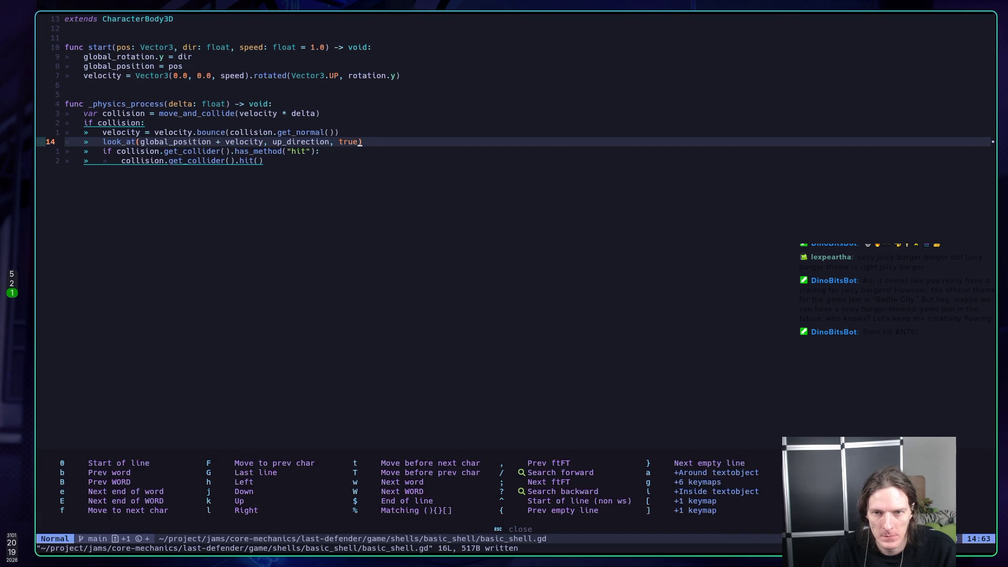
key(Escape)
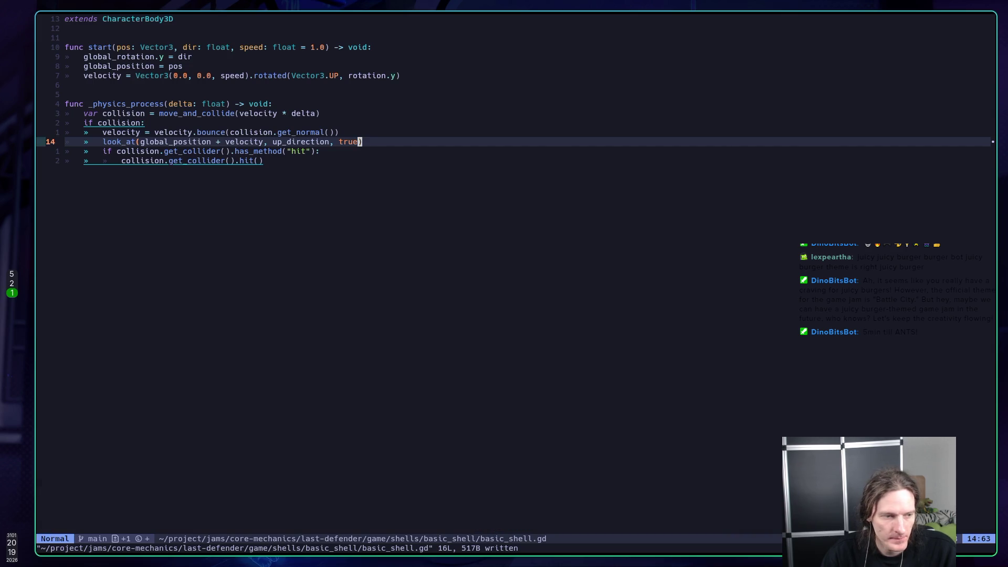
key(space)
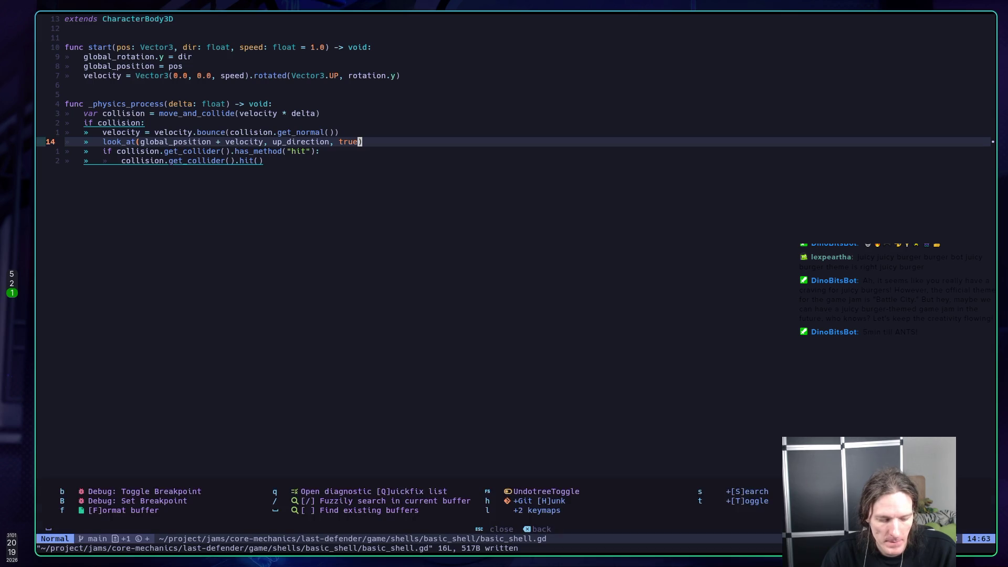
Step: Open LazyGit, stage every changed file, and enter the commit summary 'feat(map): improve map'
key(g)
key(g)
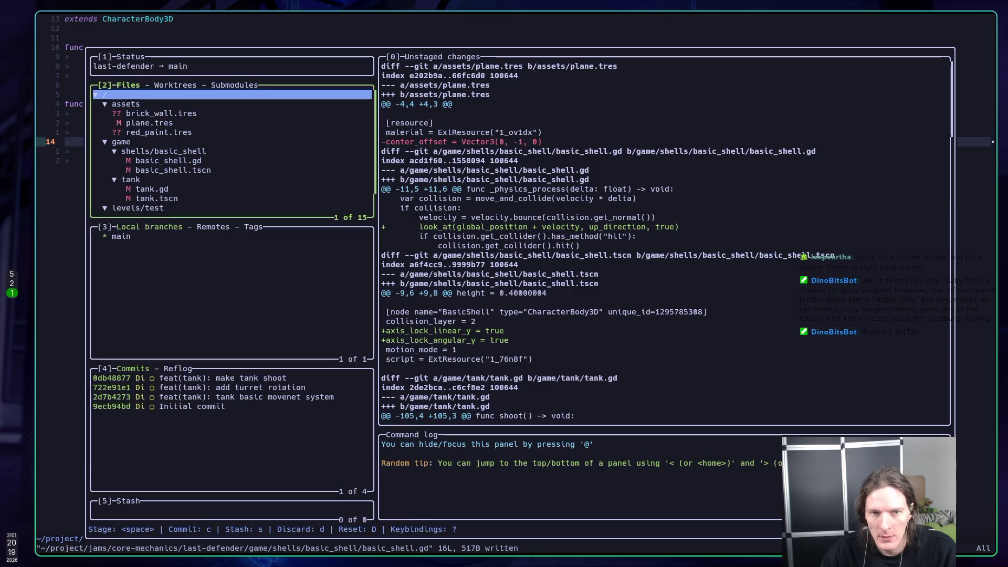
key(space)
text(c)
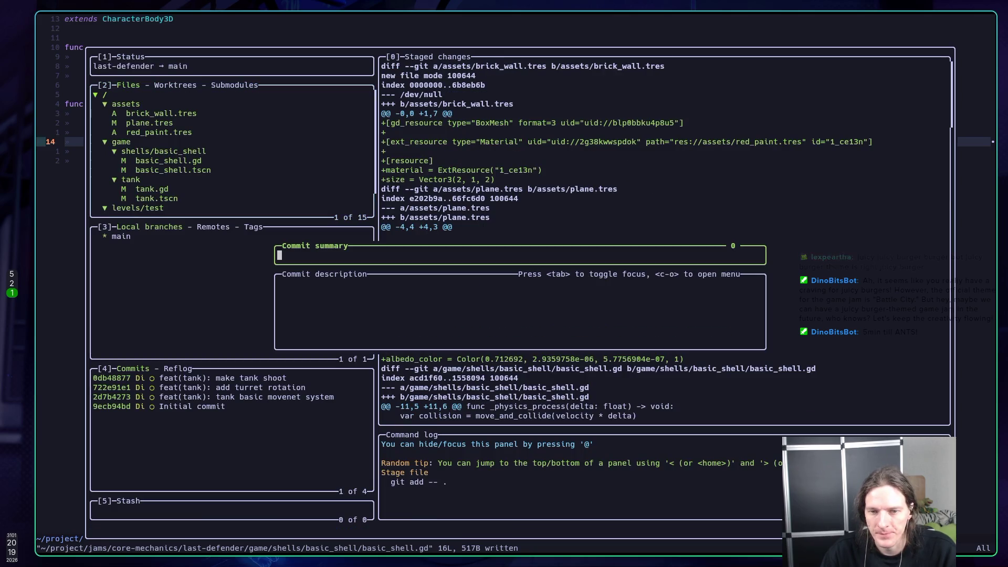
text(feat()
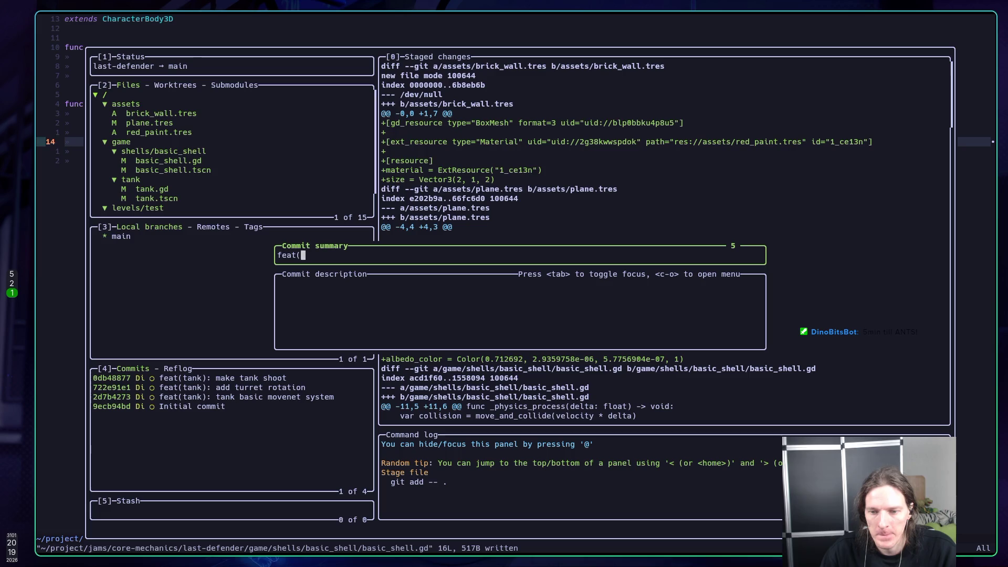
text(map)
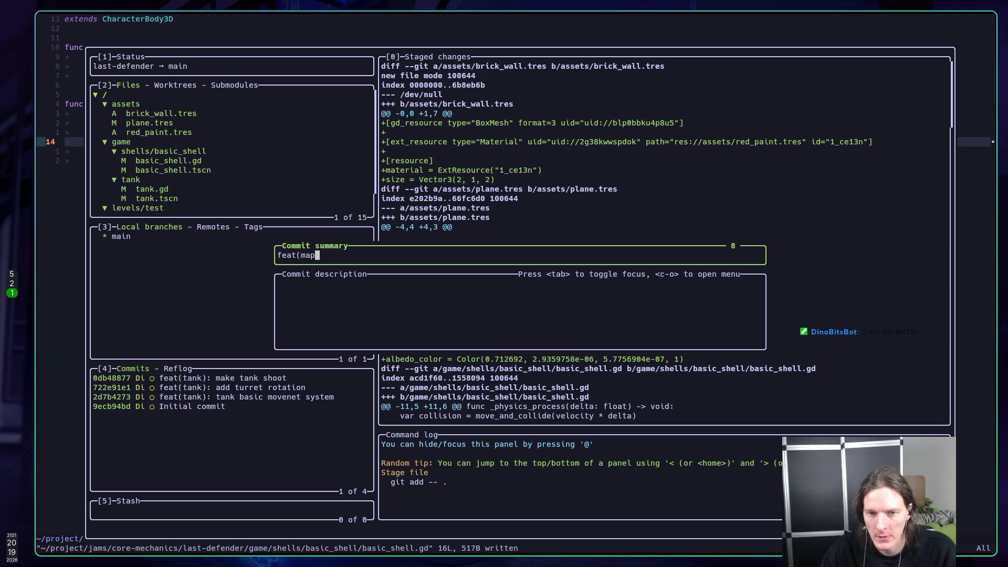
text())
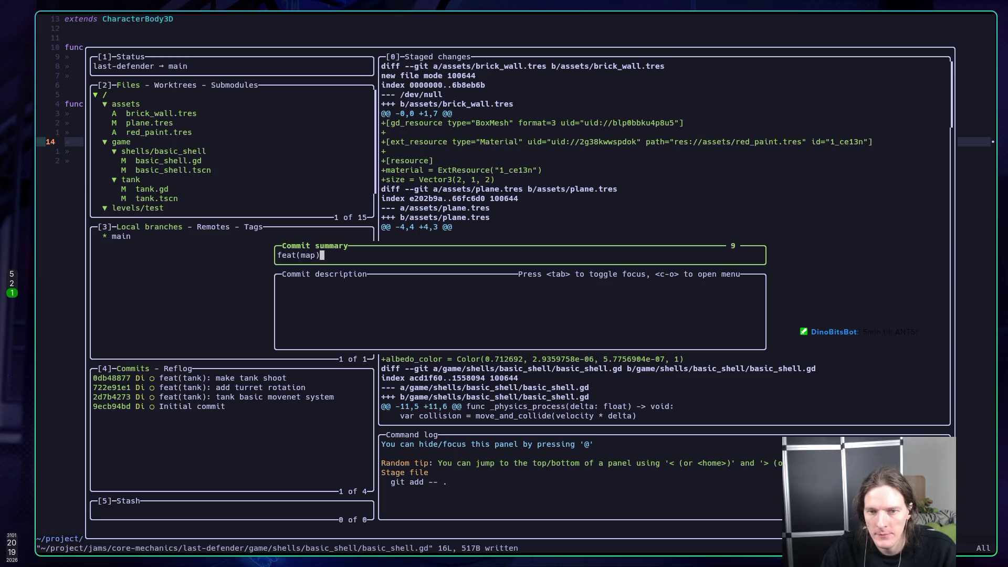
text(: )
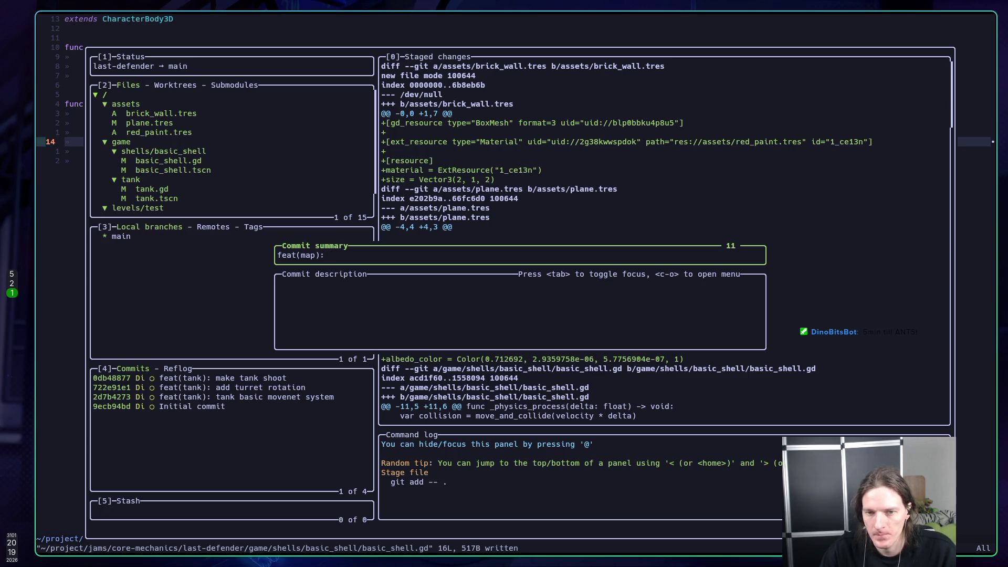
text(improve )
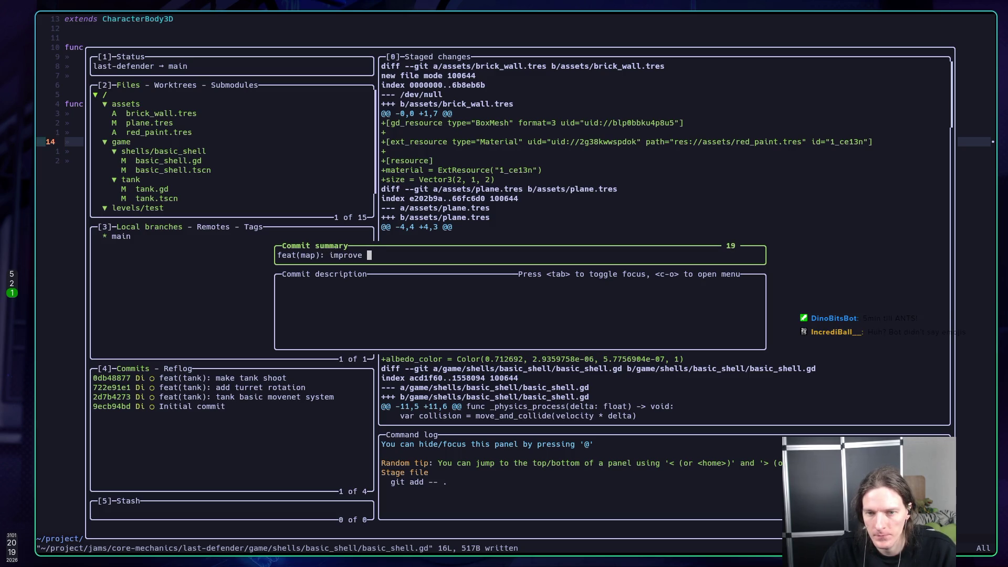
text(map)
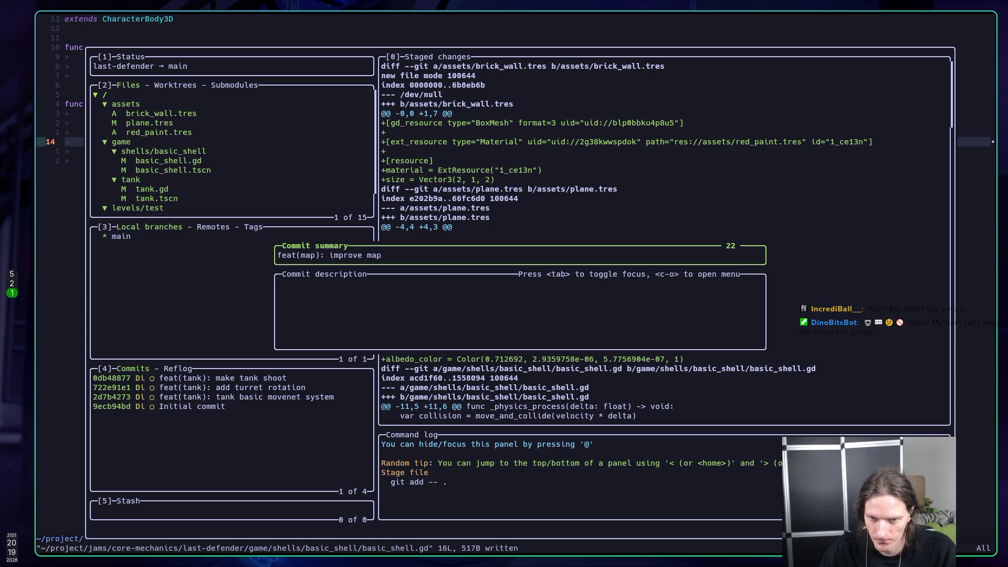
key(Tab)
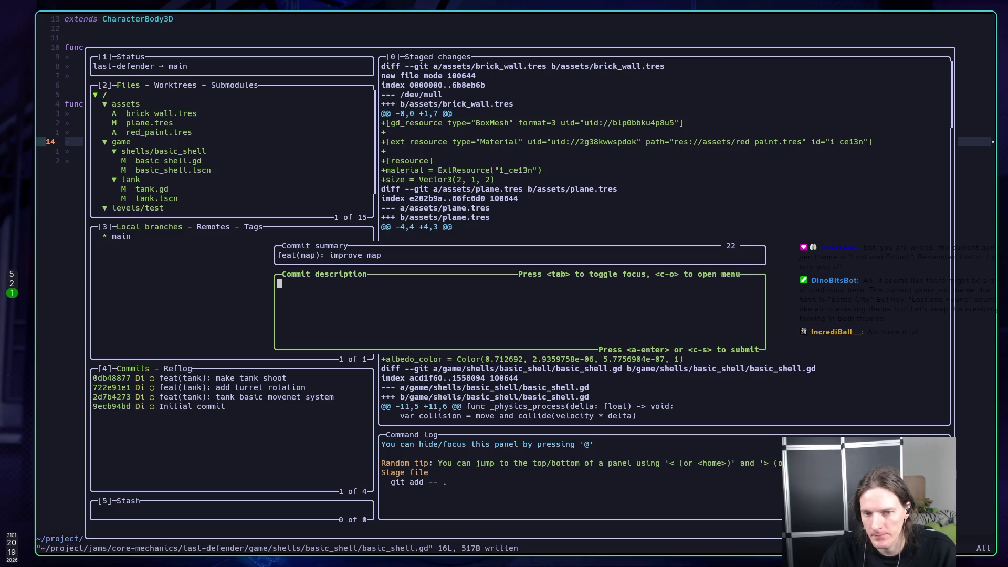
Step: Submit the 'feat(map): improve map' commit, quit lazygit, and refocus the running Godot game
key(Tab)
key(Return)
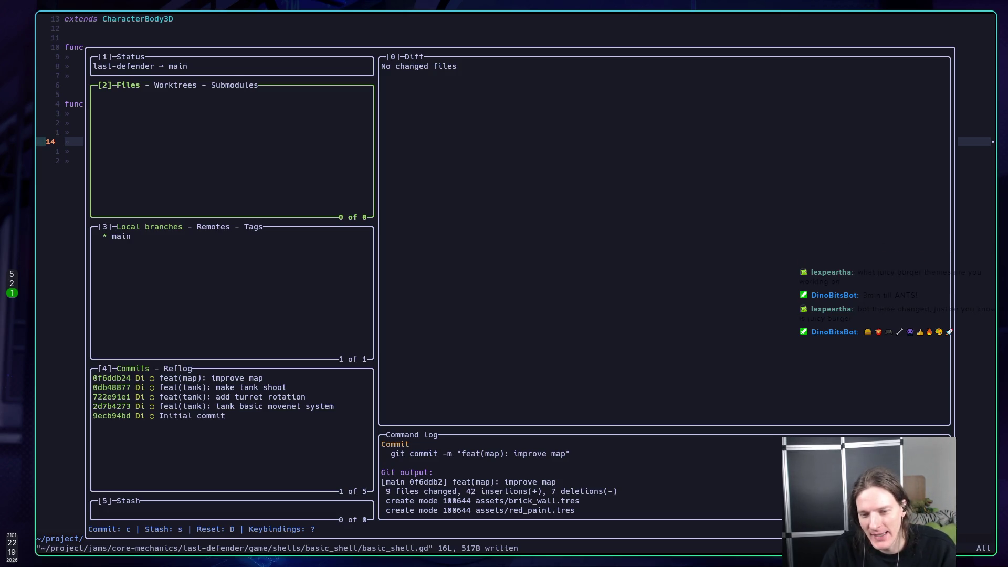
key(q)
key(super+5)
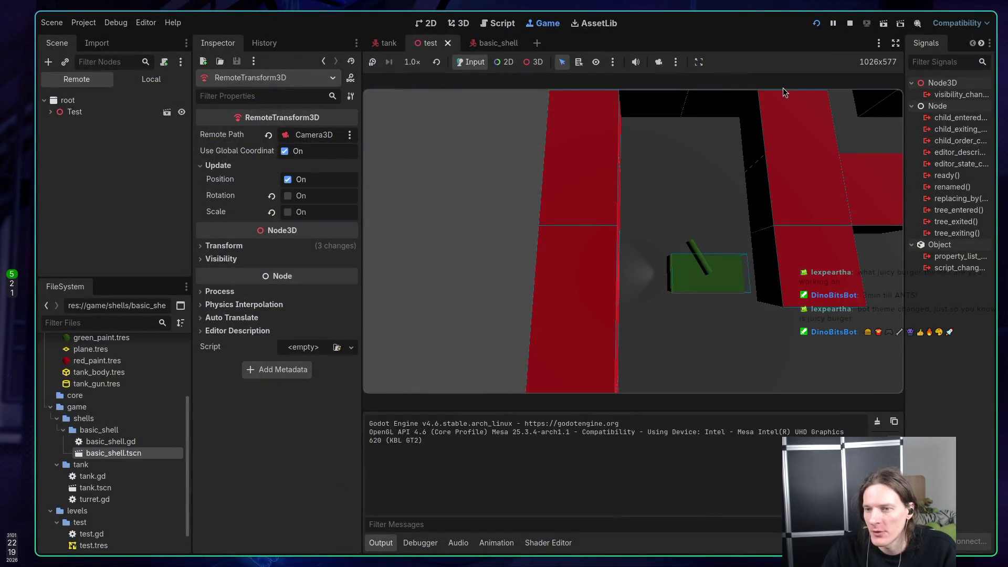
click(702, 154)
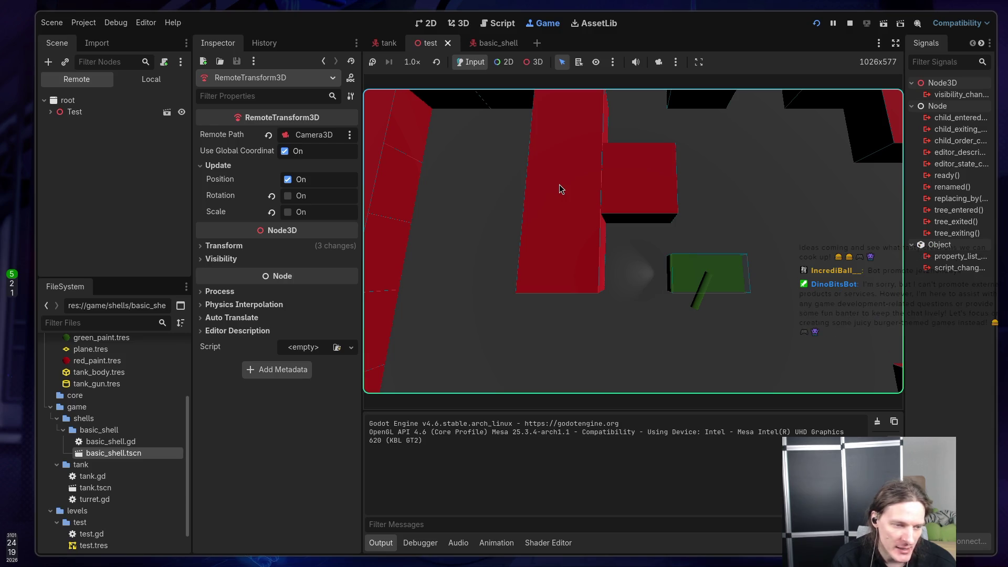
Step: Drive the tank backward, forward and along the red brick walls using WASD
key(s)
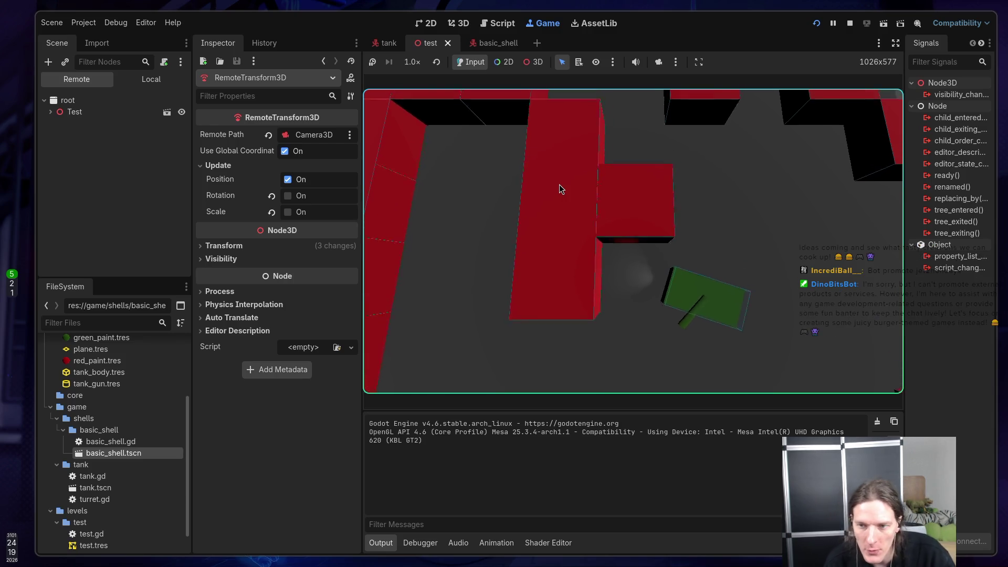
key(a)
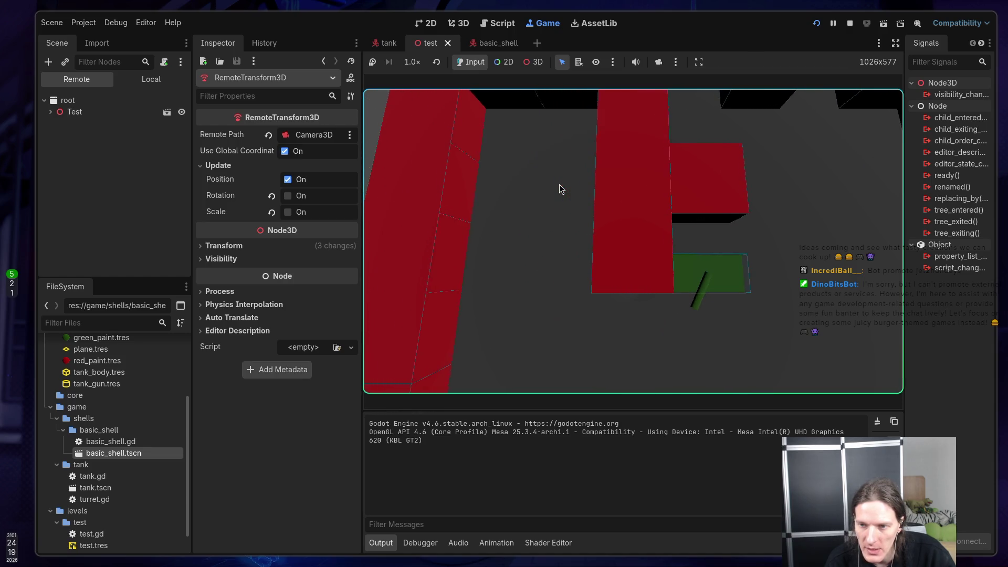
key(a)
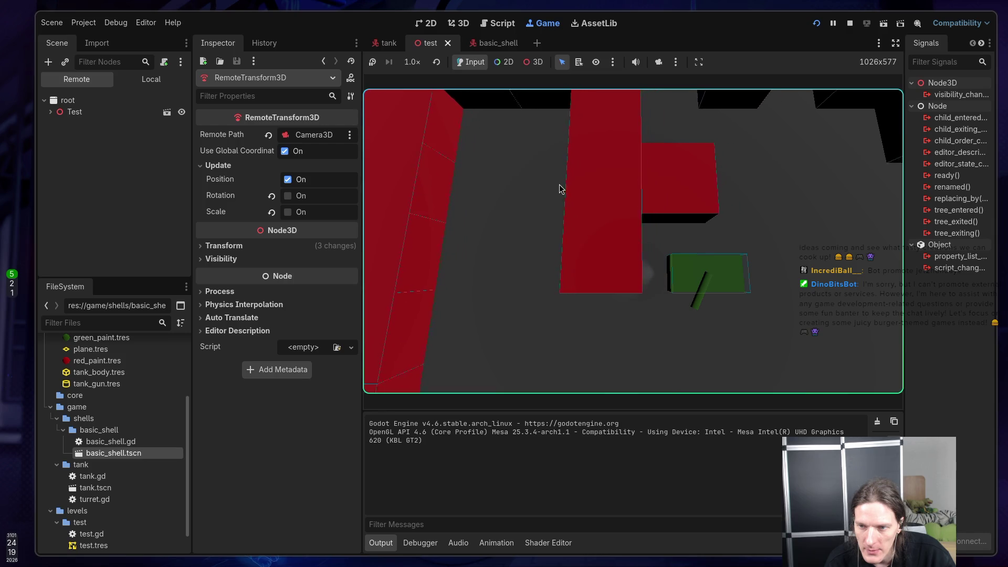
key(d)
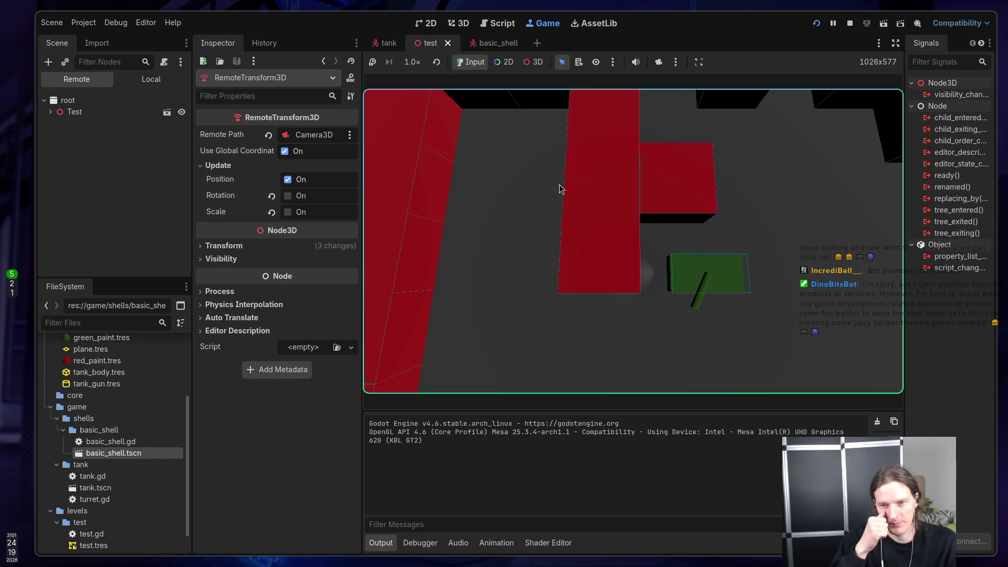
Step: Stop the playtest, select the GridMap, and orbit in to paint brick wall cells lower-left
click(849, 24)
drag(690, 251, 690, 251)
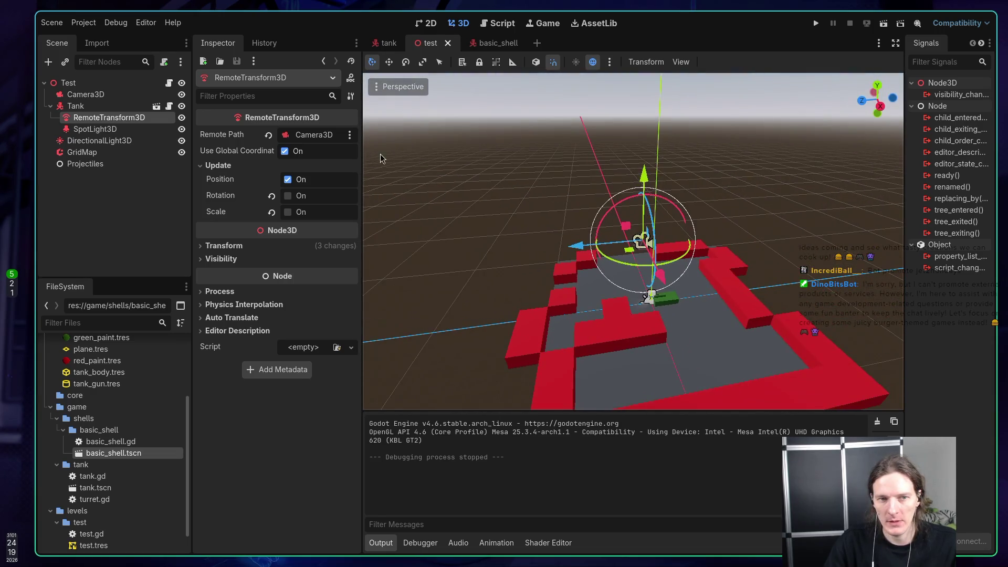
click(82, 152)
mouse_move(347, 205)
mouse_down()
mouse_move(367, 221)
mouse_move(544, 186)
mouse_up()
key(e)
click(459, 400)
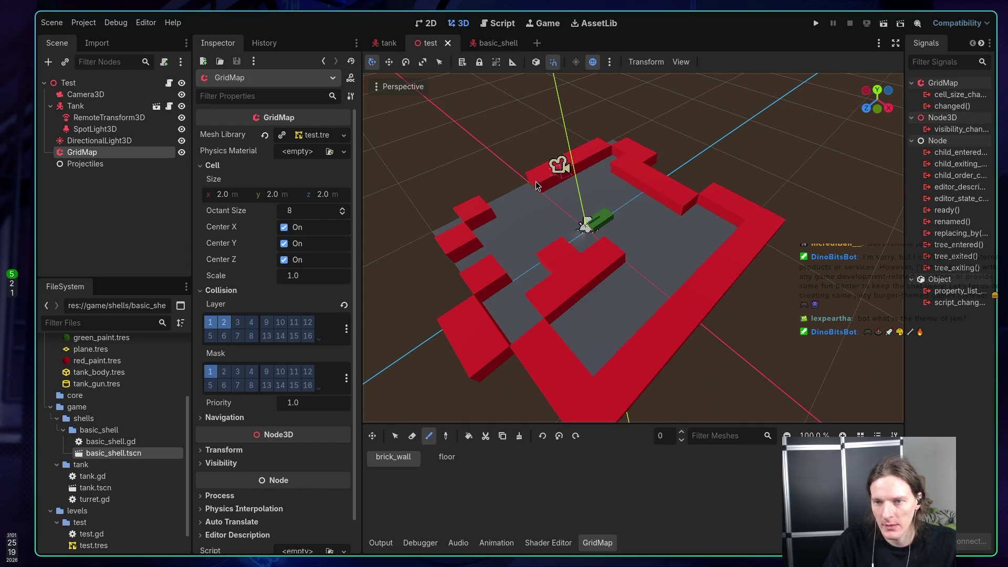
Step: Paint a row of brick_wall cells extending the left walls and save the test scene
drag(536, 185, 501, 202)
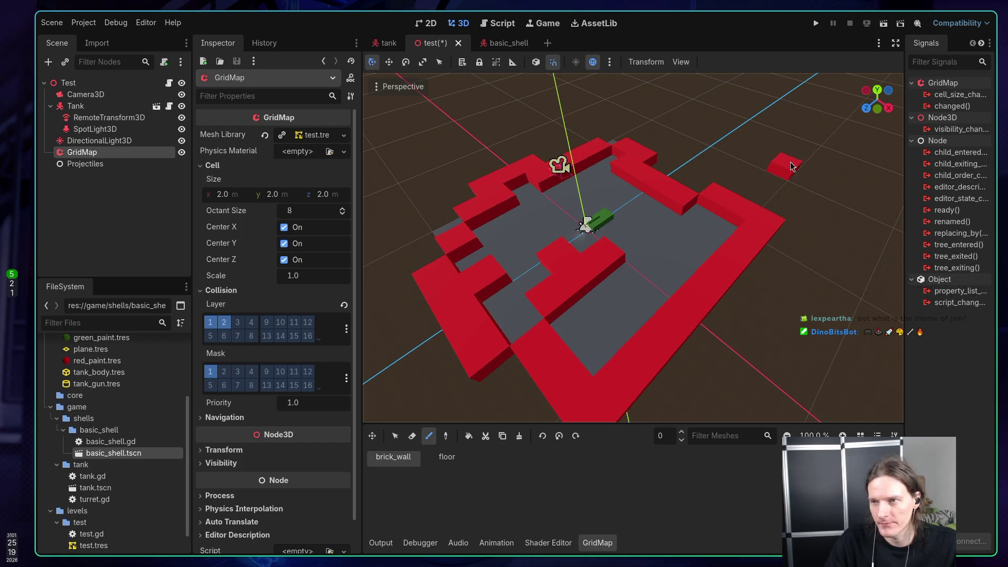
key(ctrl+s)
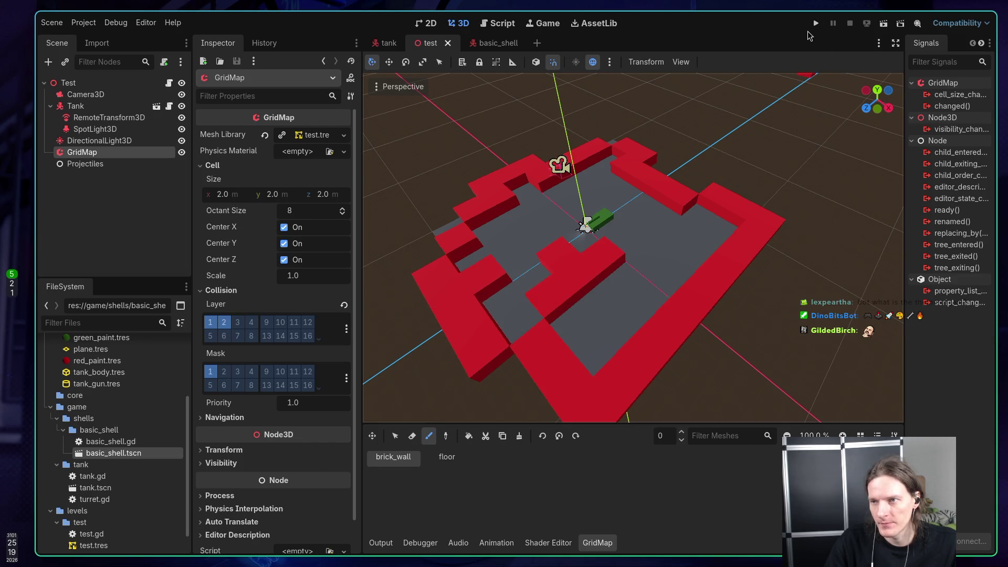
click(816, 24)
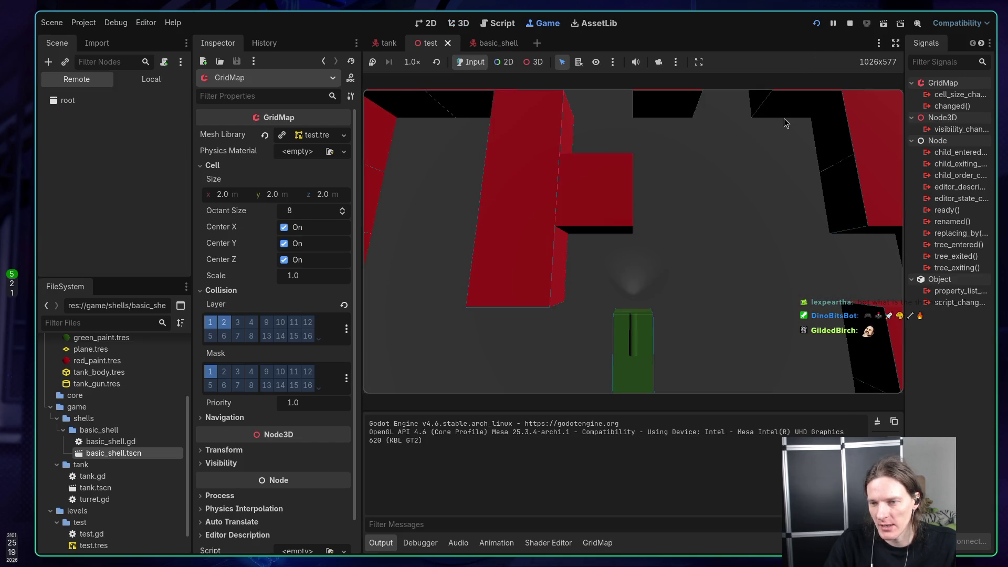
Step: Fire four shells from the tank in the running test level
click(682, 250)
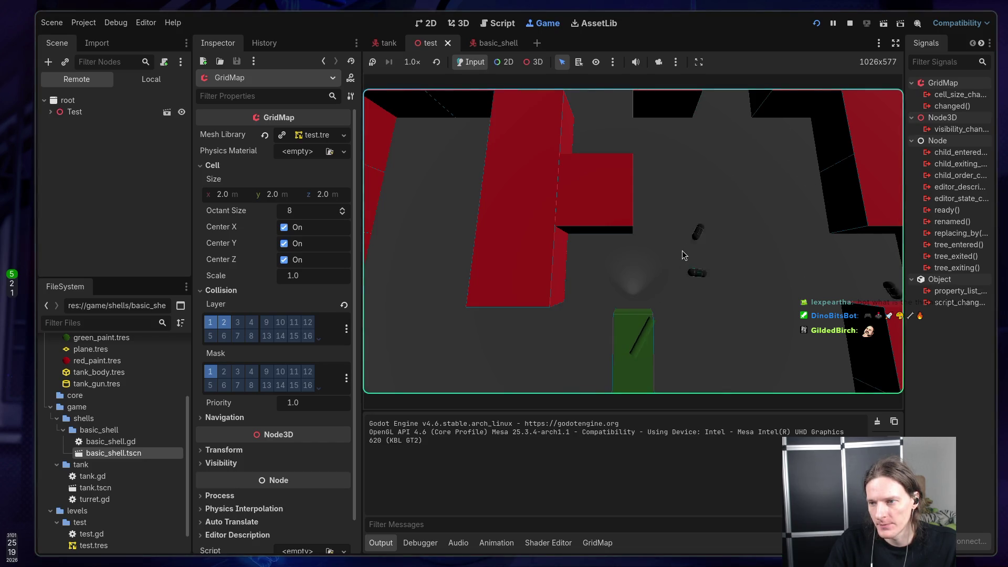
click(682, 251)
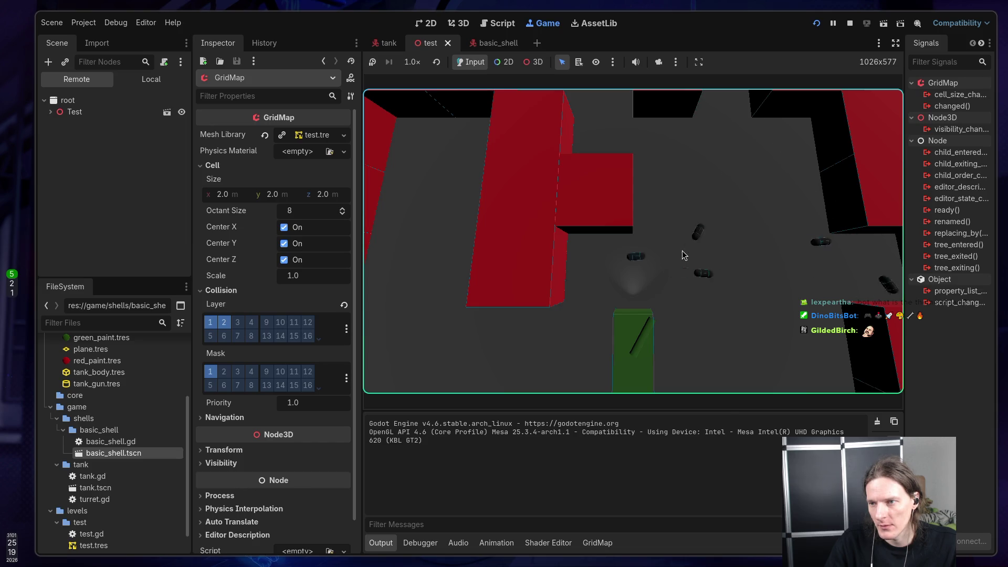
click(682, 251)
click(681, 251)
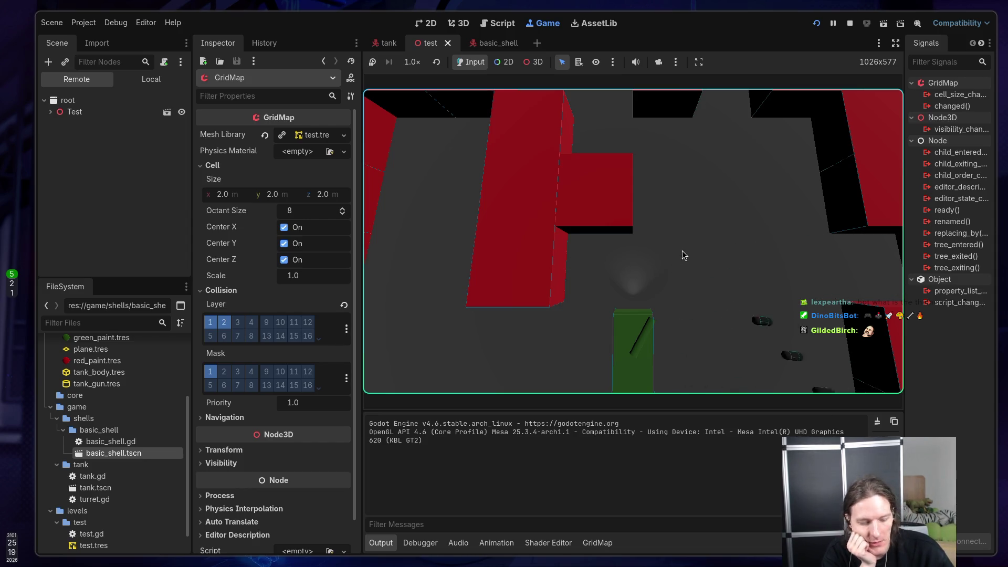
Step: Drive the tank forward and right, then turn it to face the upper walls
key(w)
key(d)
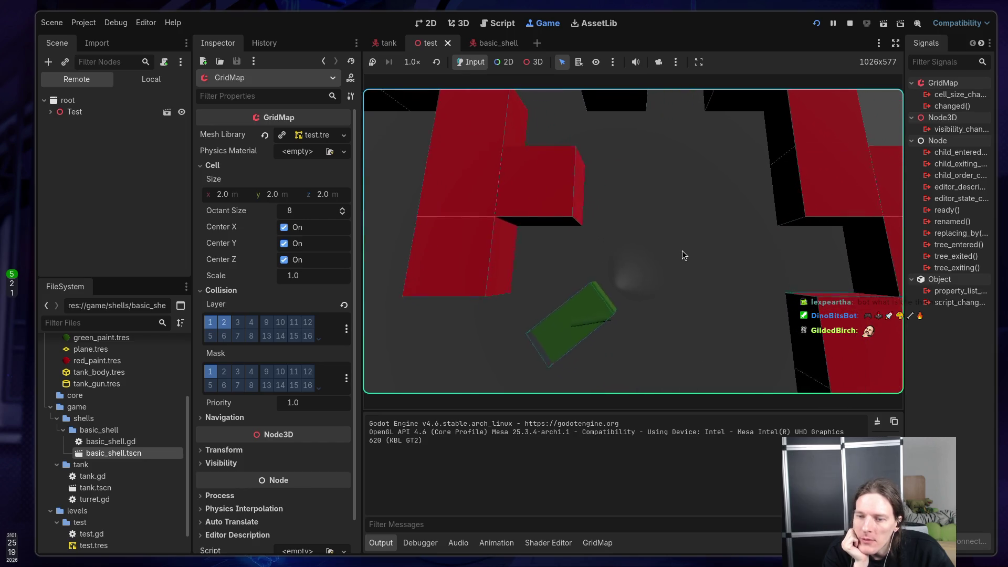
key(w)
key(d)
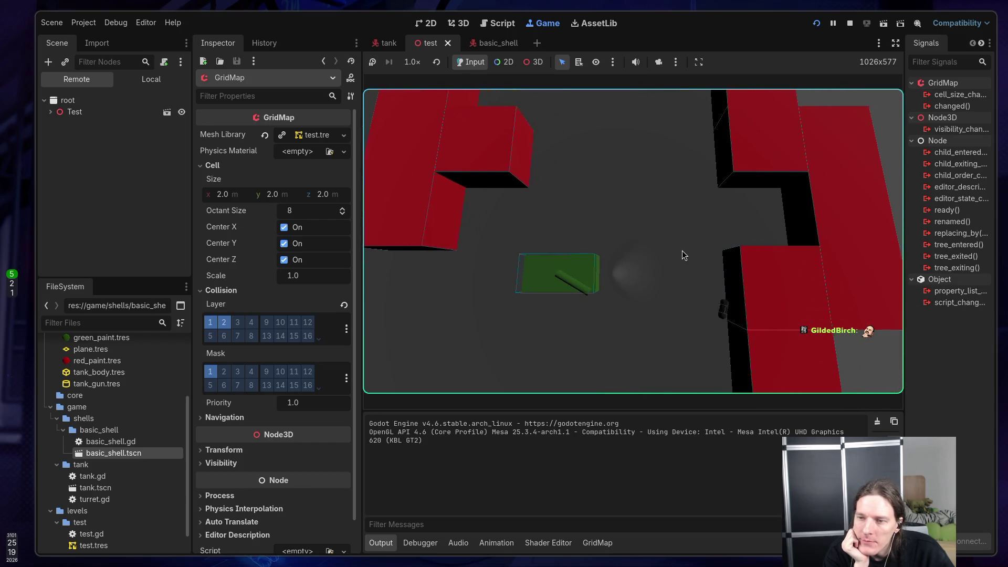
key(d)
key(space)
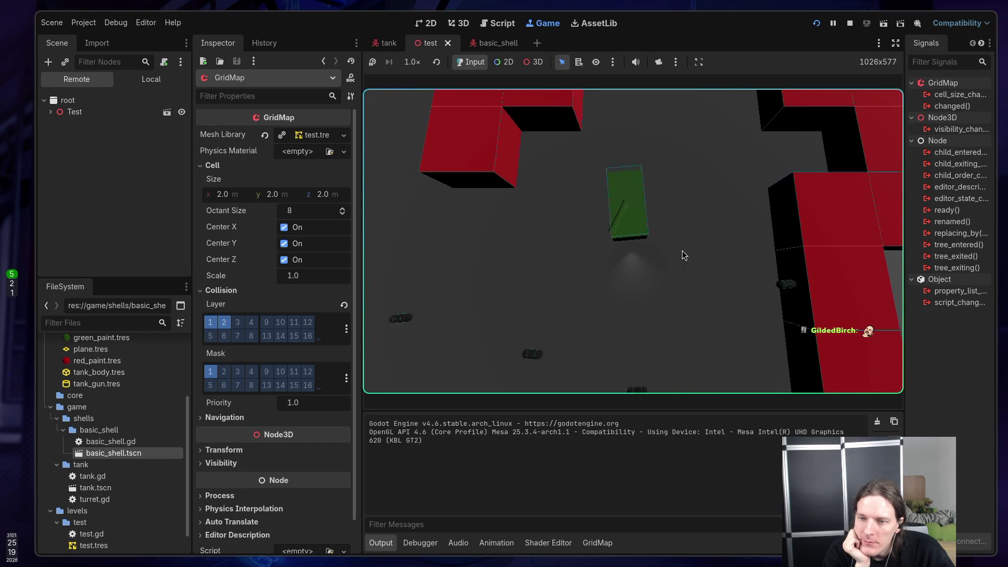
click(658, 62)
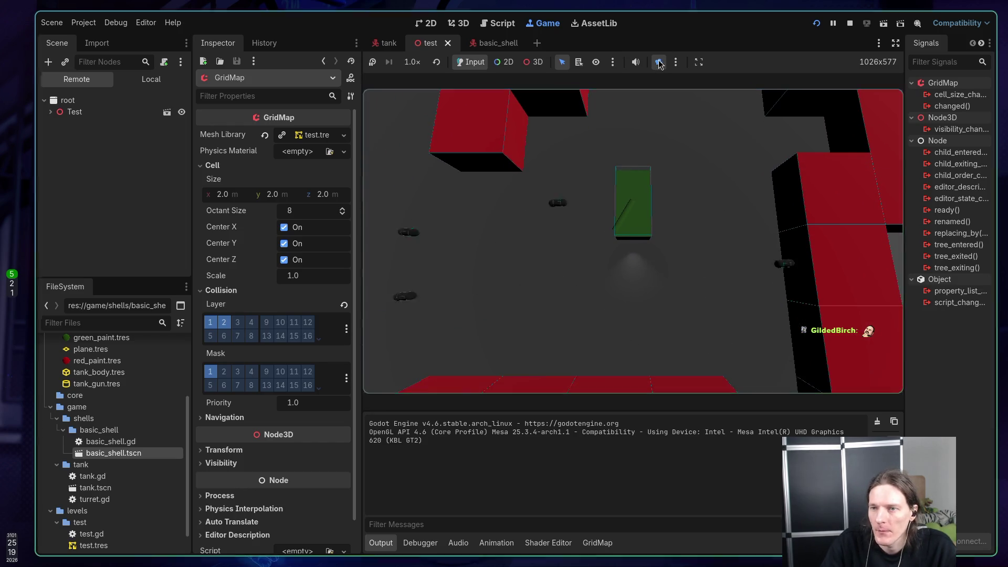
Step: Override the game camera in 3D, zoom out and orbit over the whole level, then switch to the browser
click(533, 62)
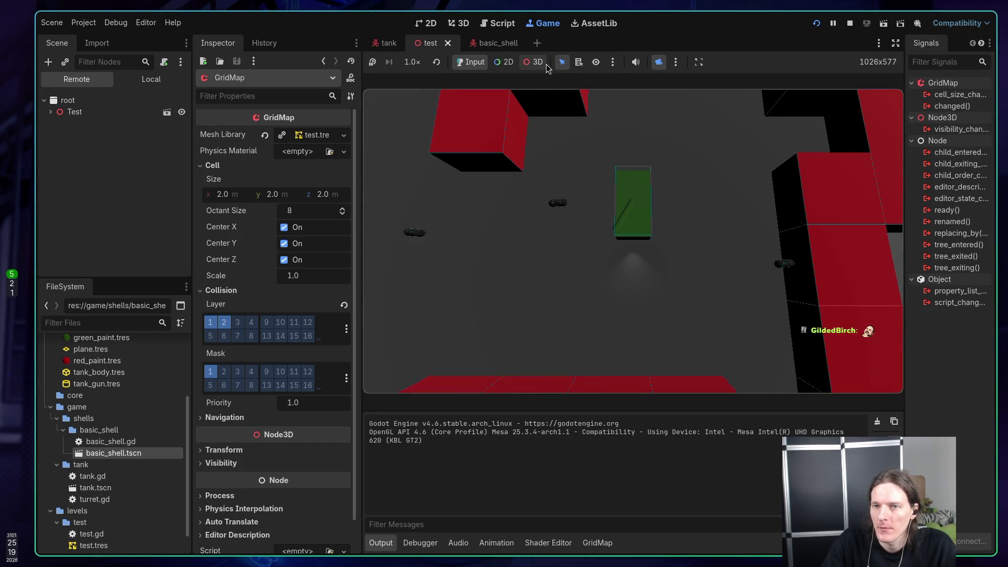
click(598, 183)
scroll(599, 183, down, 5)
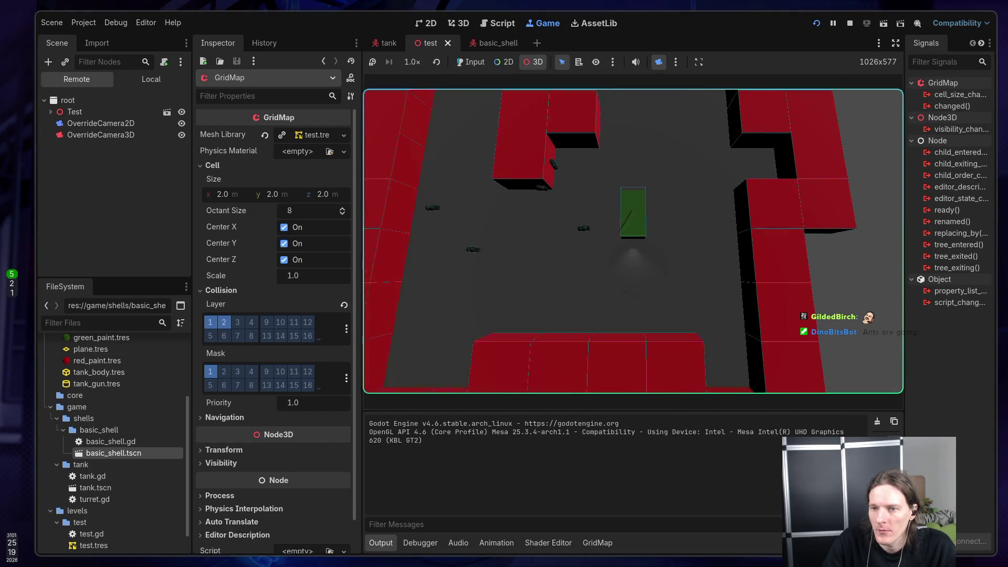
scroll(633, 242, down, 3)
scroll(633, 242, down, 3)
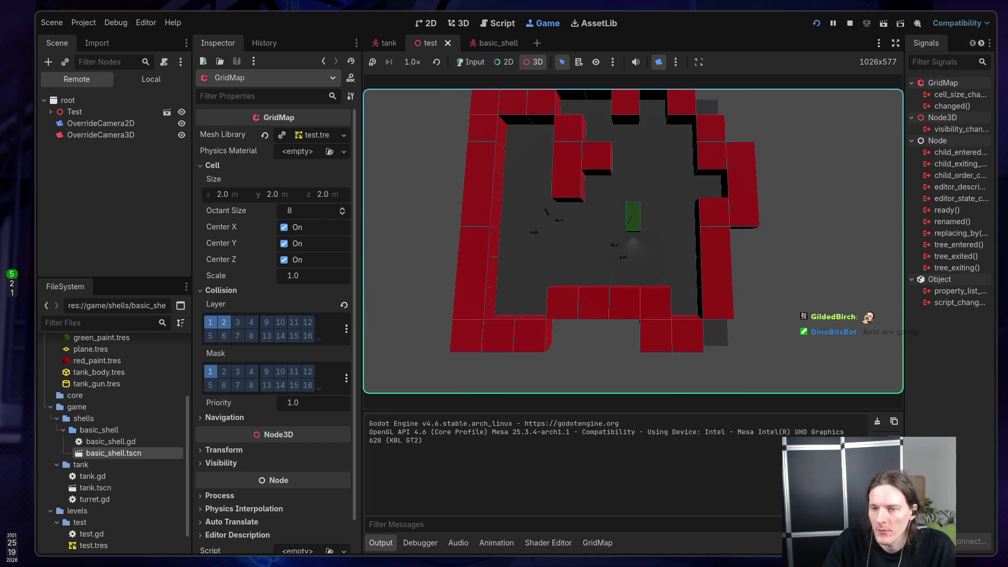
drag(633, 242, 631, 262)
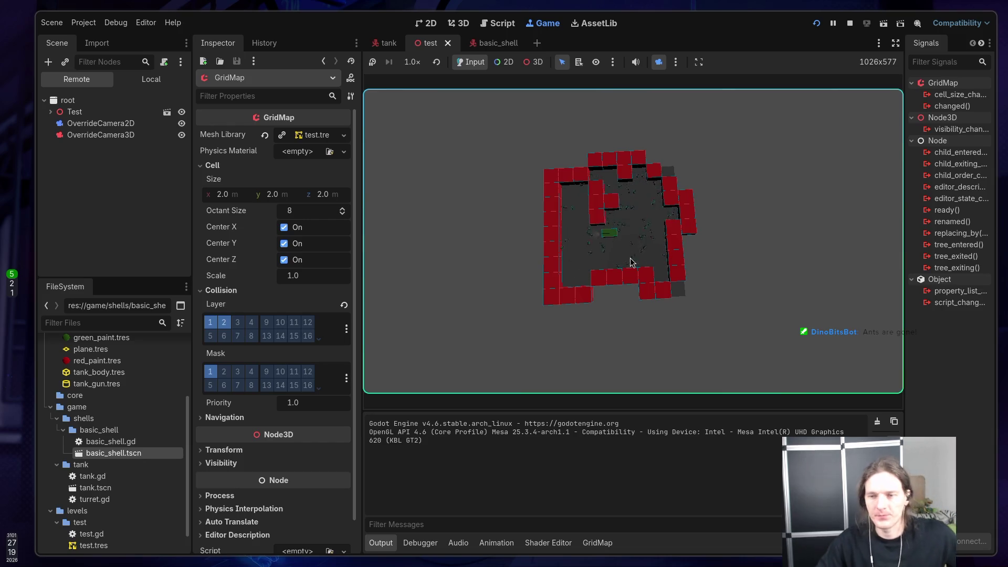
key(super+2)
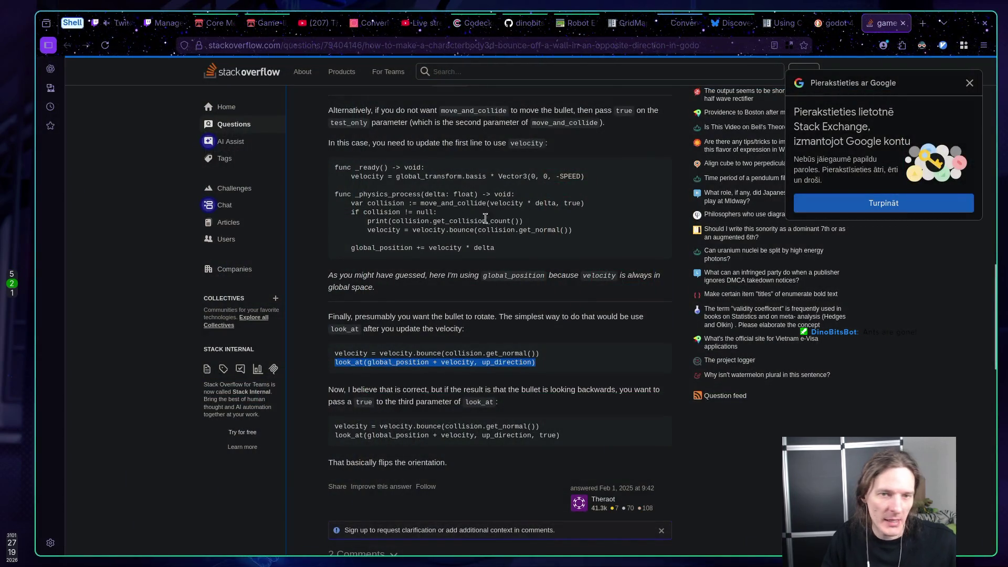
Step: Go to the Twitch Dashboard's Stream Manager page from the Manage tab
mouse_move(163, 25)
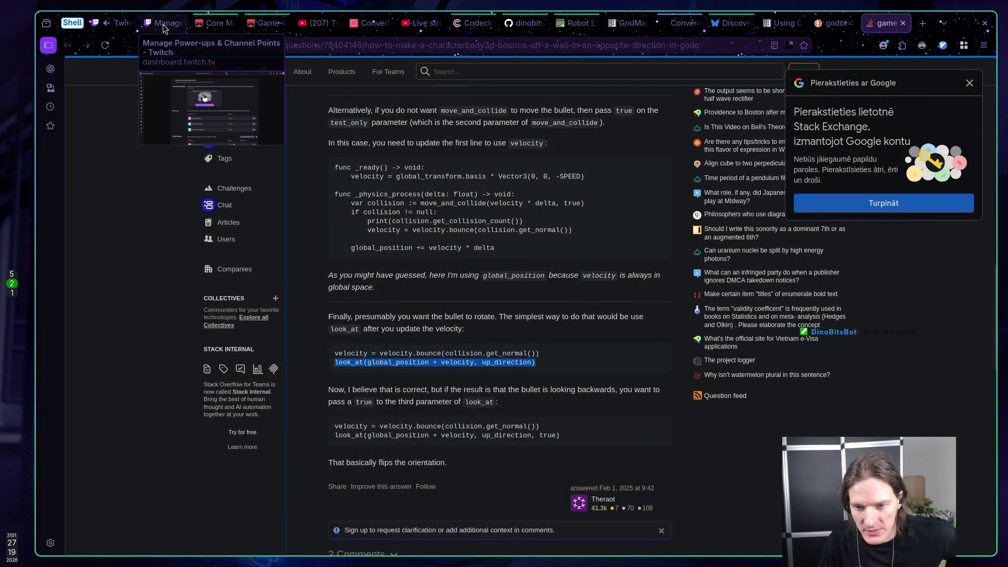
click(163, 25)
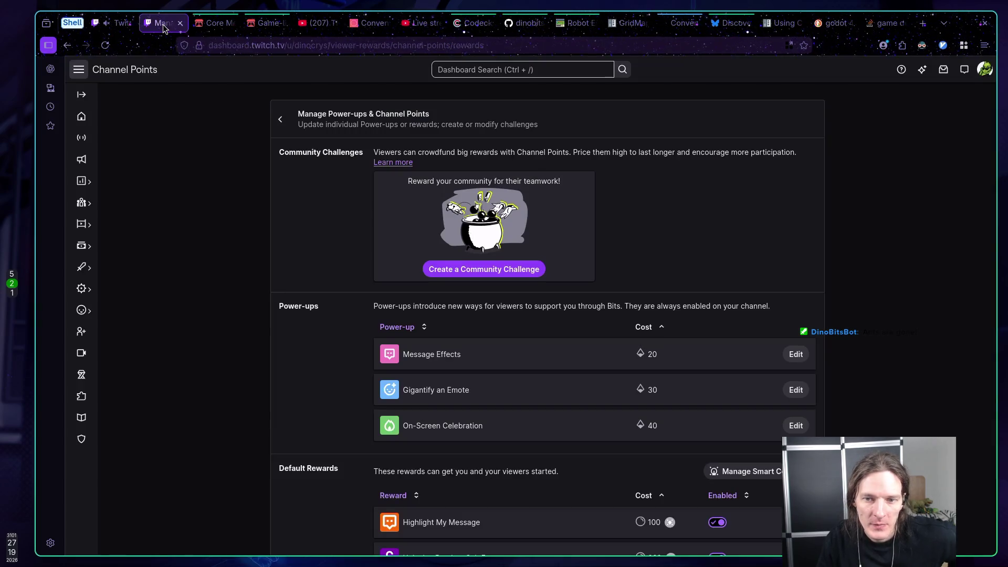
click(121, 25)
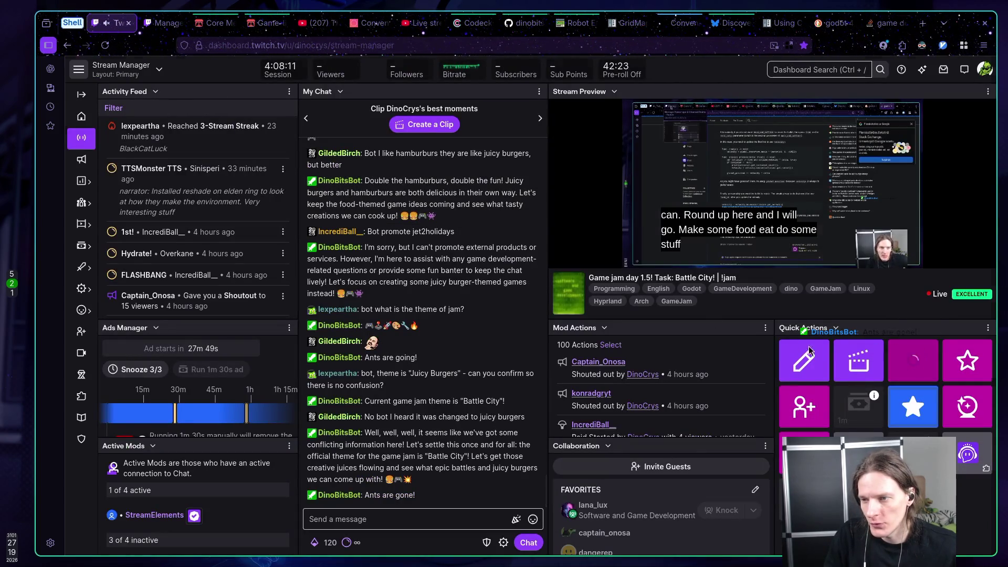
Step: Open Raid Channel and preview the top suggested pixel-art game-dev stream
click(911, 360)
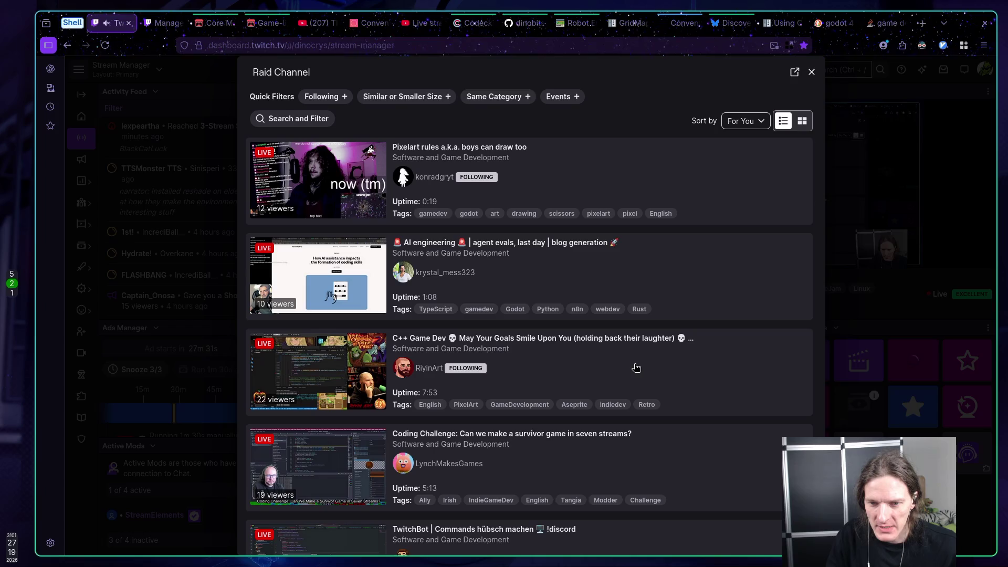
click(564, 173)
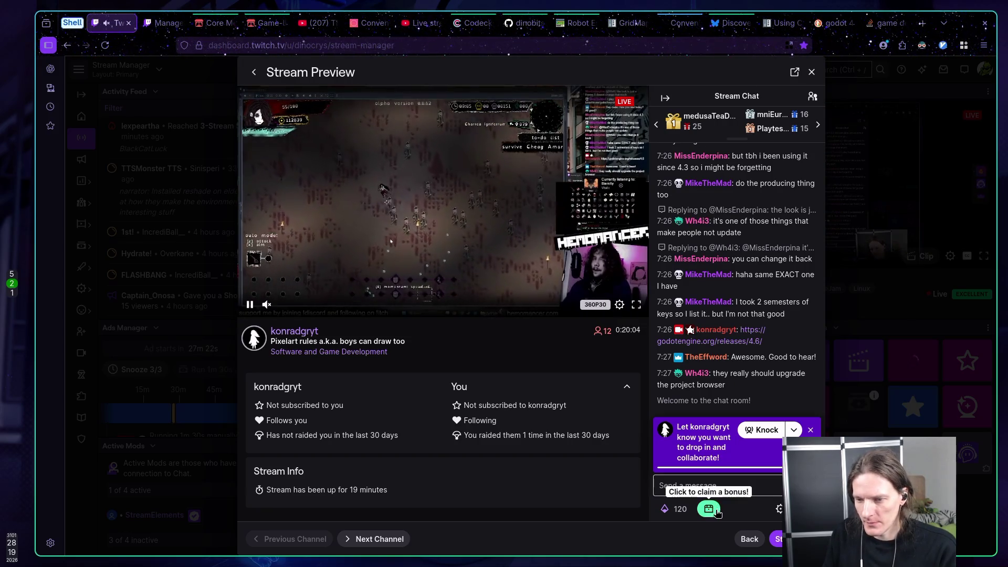
Step: Claim the 50-point channel points bonus and launch the raid to the previewed pixel-art game-dev stream
click(709, 508)
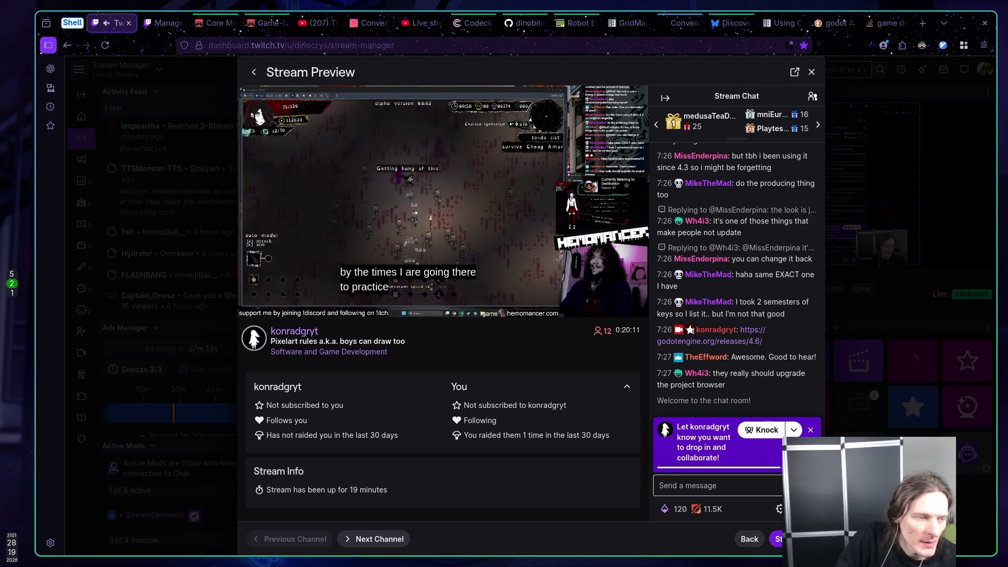
click(776, 538)
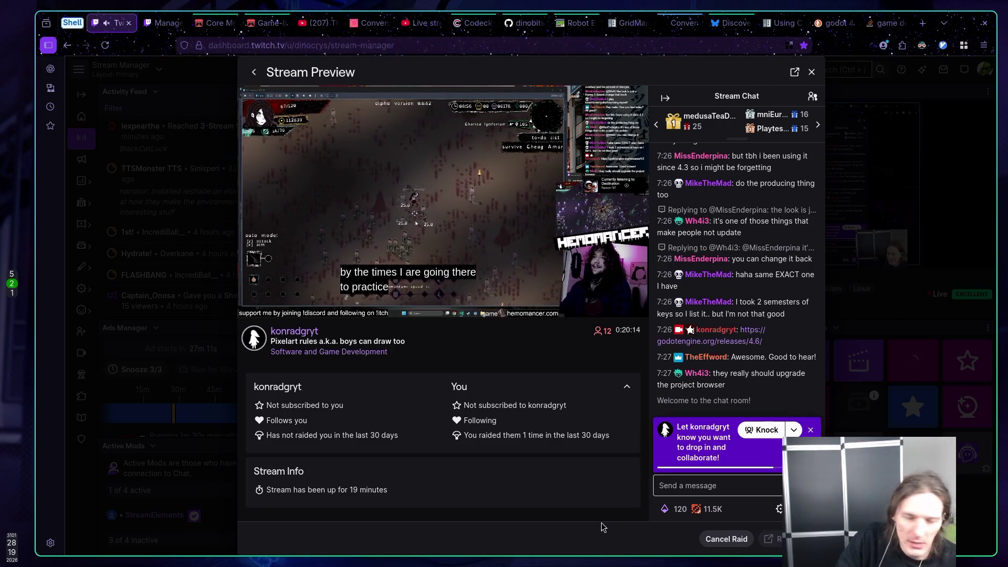